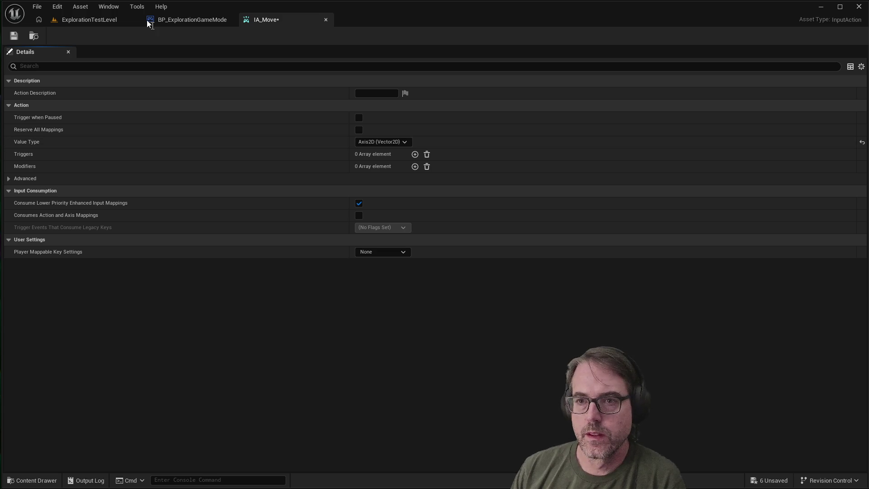
# Close IA_Move and open PlayerInputMappingContext from the Content Drawer's Inputs folder.
pyautogui.click(324, 21)
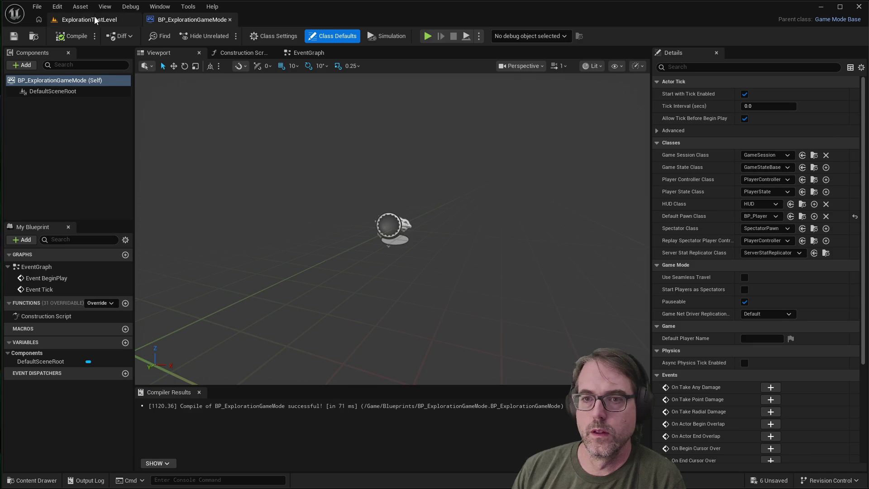
pyautogui.click(92, 18)
pyautogui.click(31, 480)
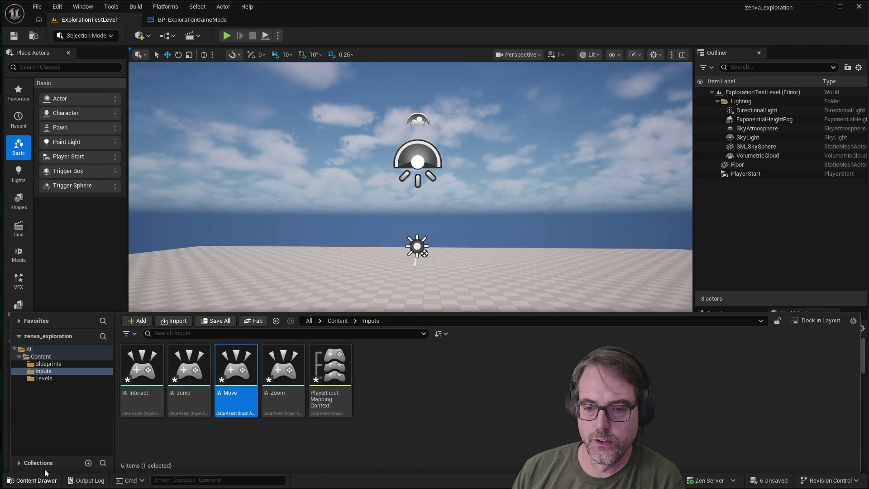
pyautogui.doubleClick(333, 372)
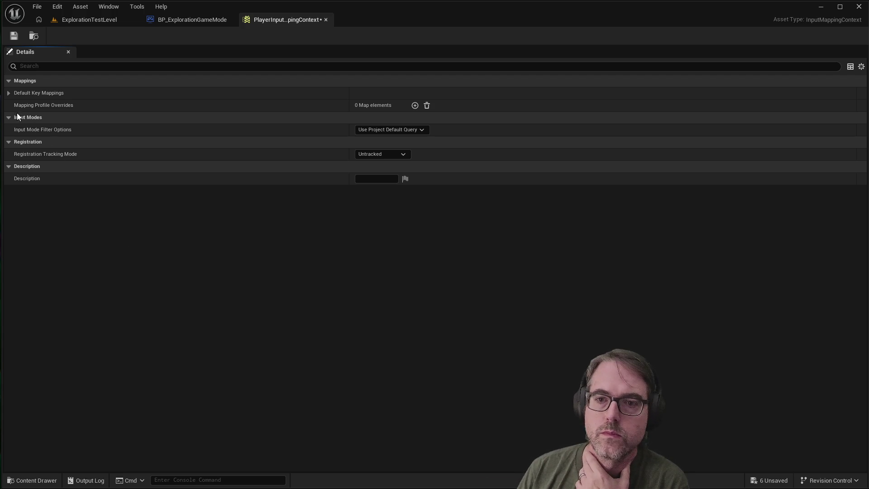
# Add the first two Default Key Mappings, assigned to IA_Interact and IA_Jump.
pyautogui.click(8, 93)
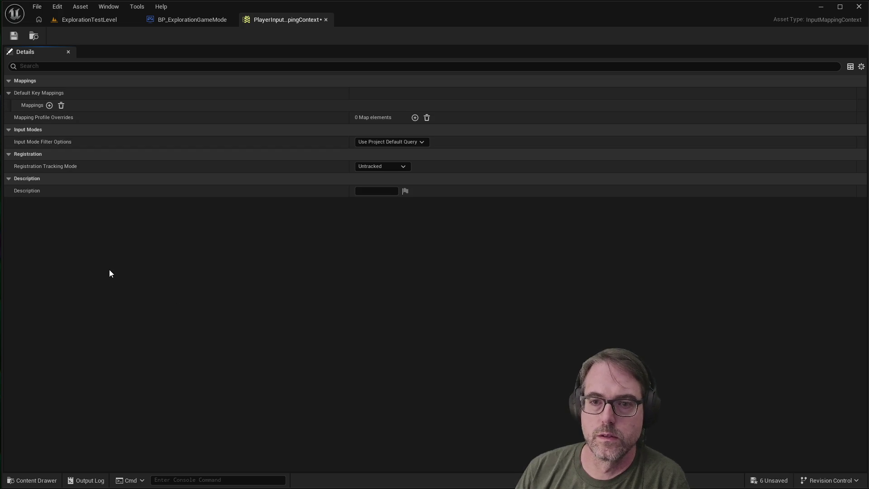
pyautogui.click(48, 105)
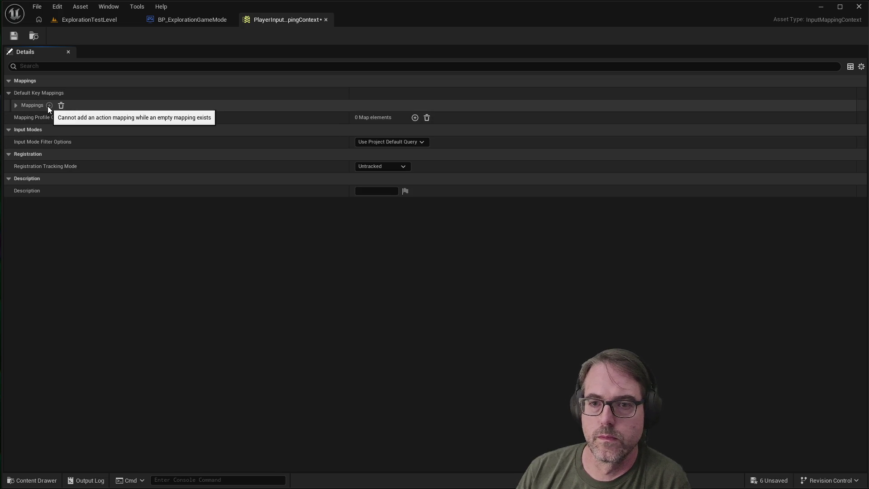
pyautogui.click(15, 105)
pyautogui.click(95, 117)
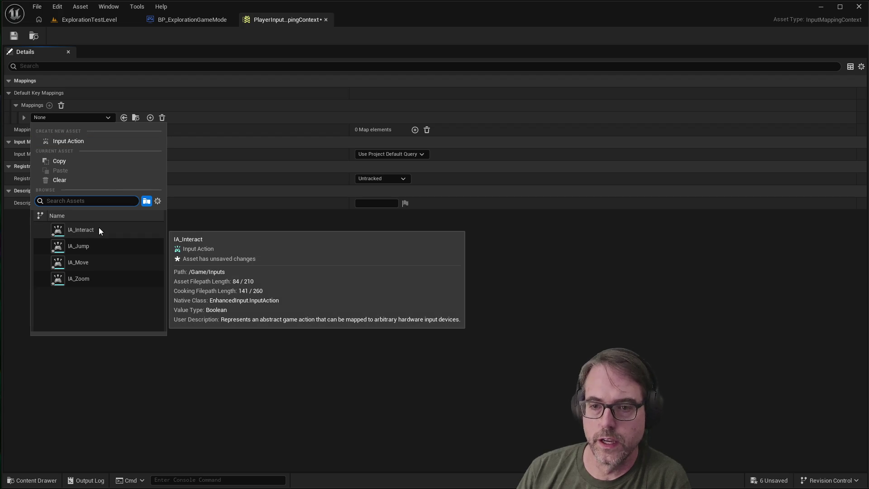
pyautogui.click(81, 230)
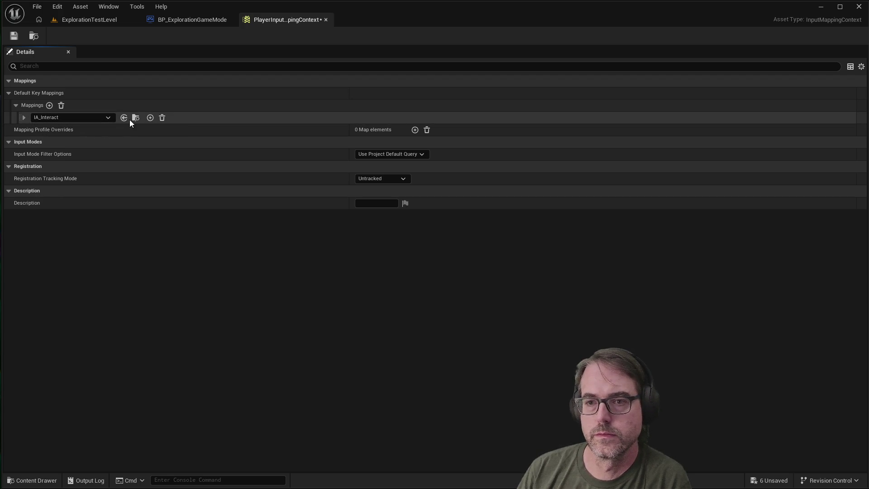
pyautogui.click(24, 117)
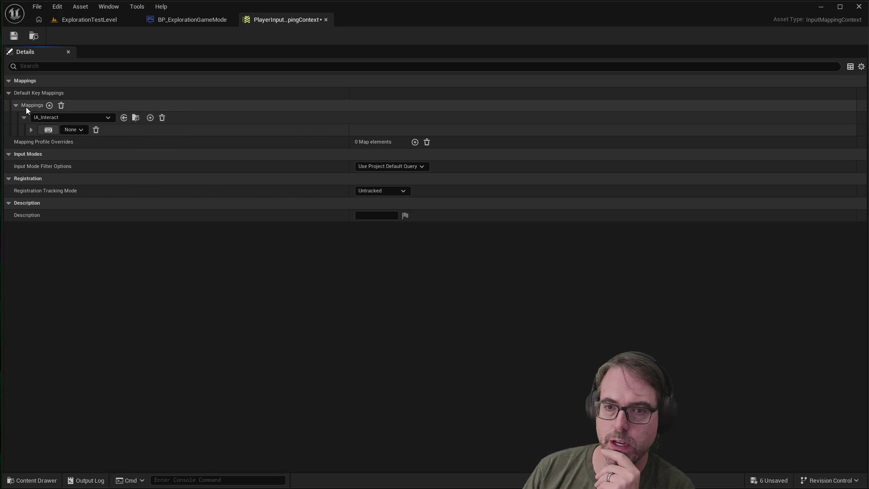
pyautogui.click(49, 105)
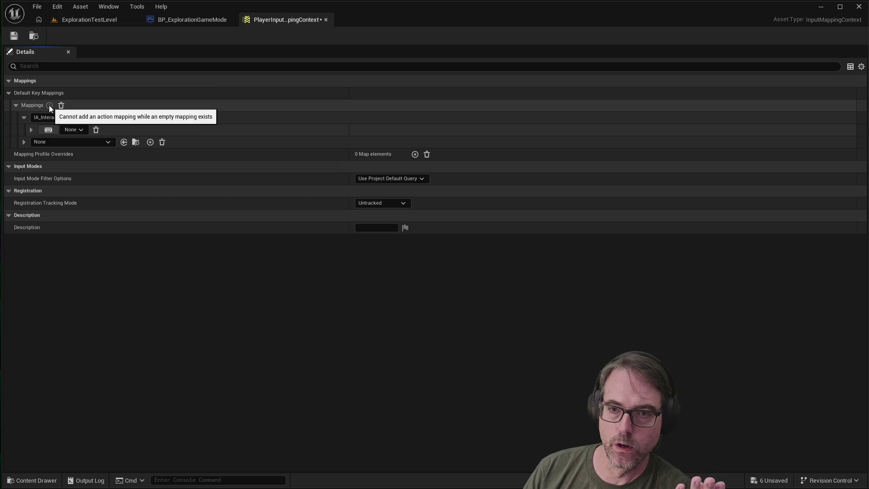
pyautogui.click(24, 142)
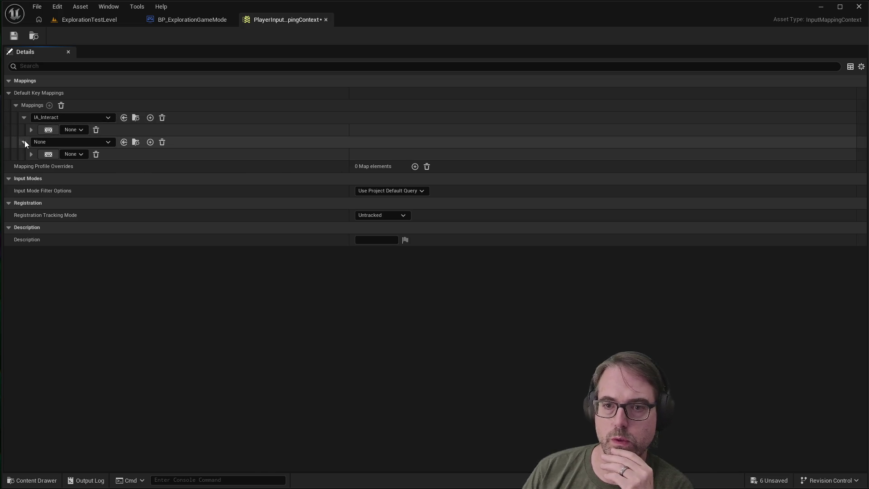
pyautogui.click(60, 143)
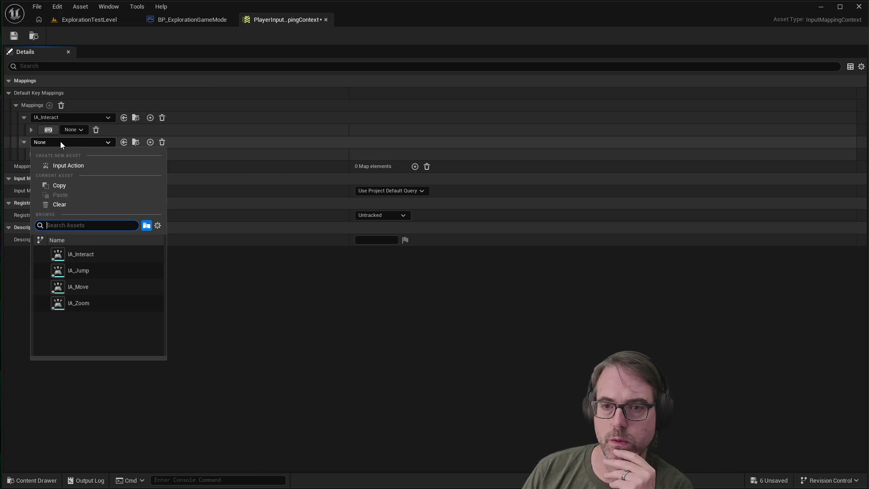
pyautogui.click(96, 270)
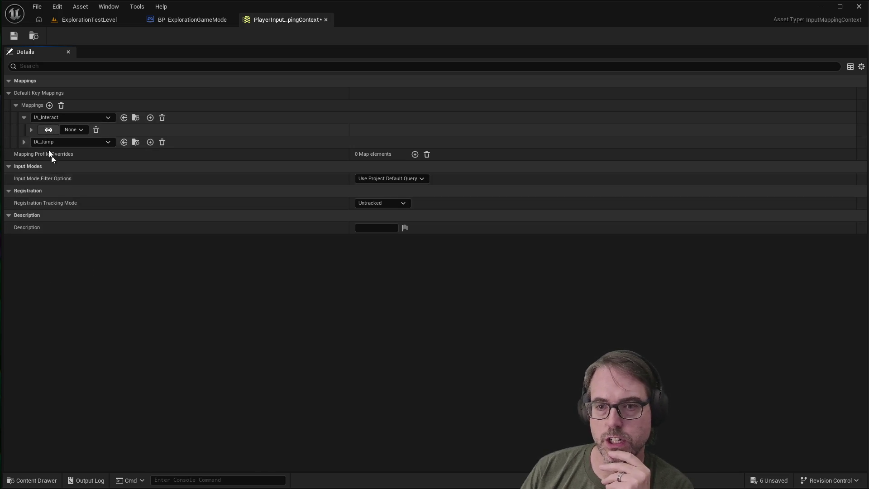
pyautogui.click(25, 142)
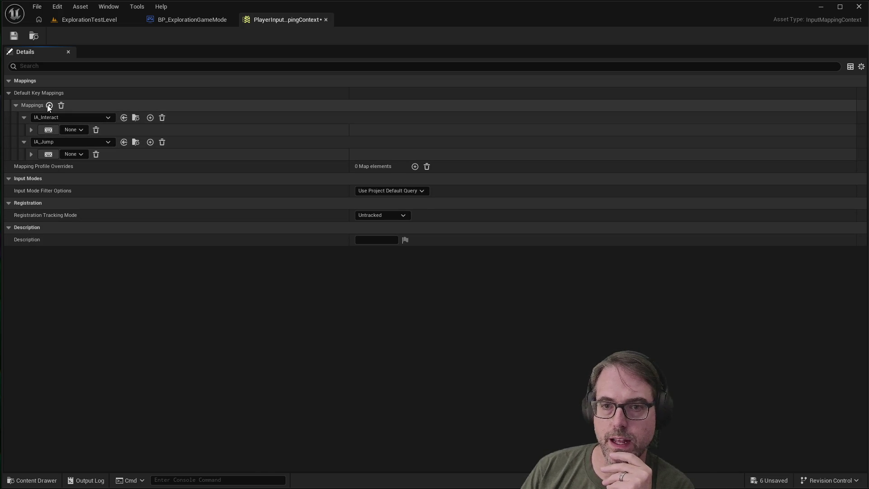
# Add two more mappings assigned to IA_Move and IA_Zoom.
pyautogui.click(49, 105)
pyautogui.click(47, 166)
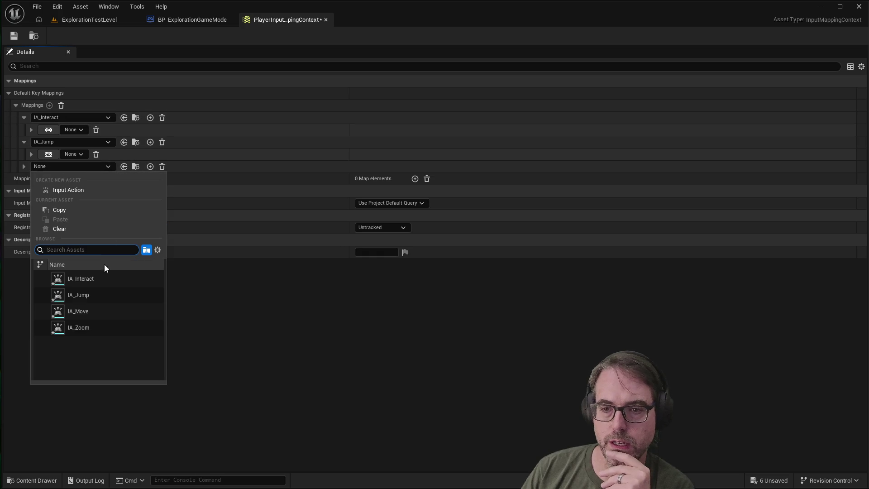
pyautogui.click(91, 312)
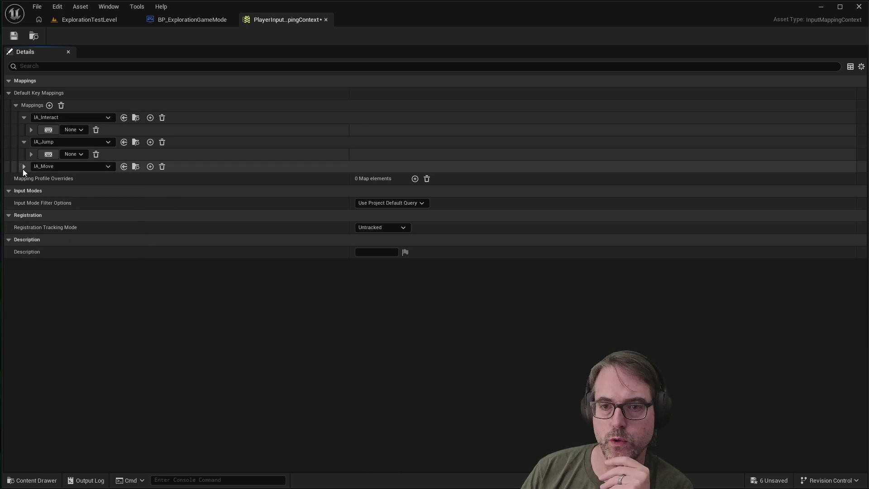
pyautogui.click(24, 166)
pyautogui.click(50, 105)
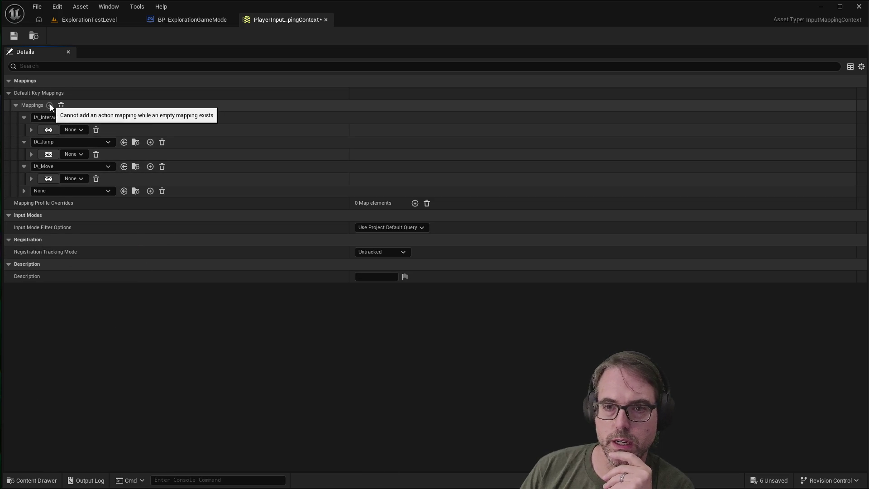
pyautogui.click(53, 192)
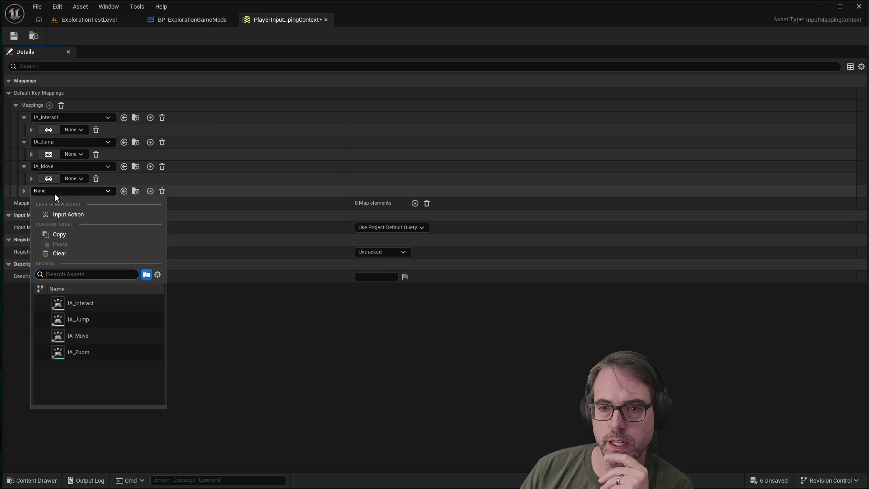
pyautogui.click(88, 353)
pyautogui.click(25, 191)
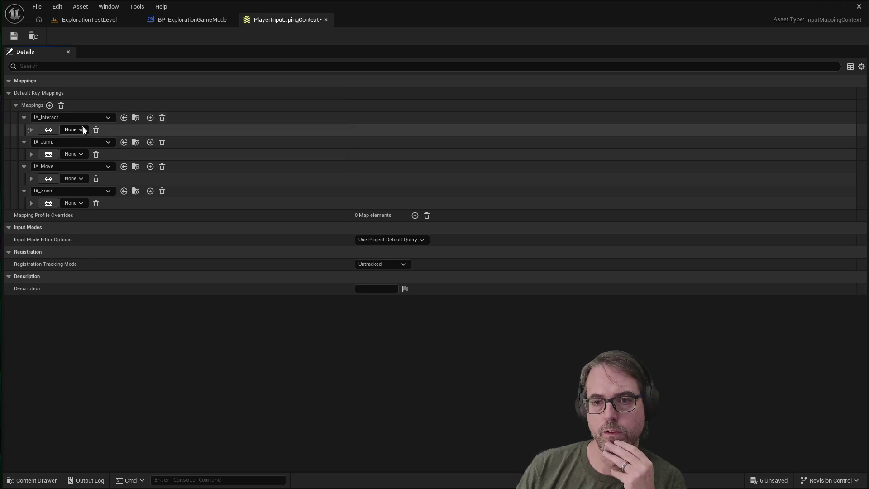
# Bind IA_Interact to Left Mouse Button and IA_Jump to Space Bar.
pyautogui.click(50, 130)
pyautogui.press('space')
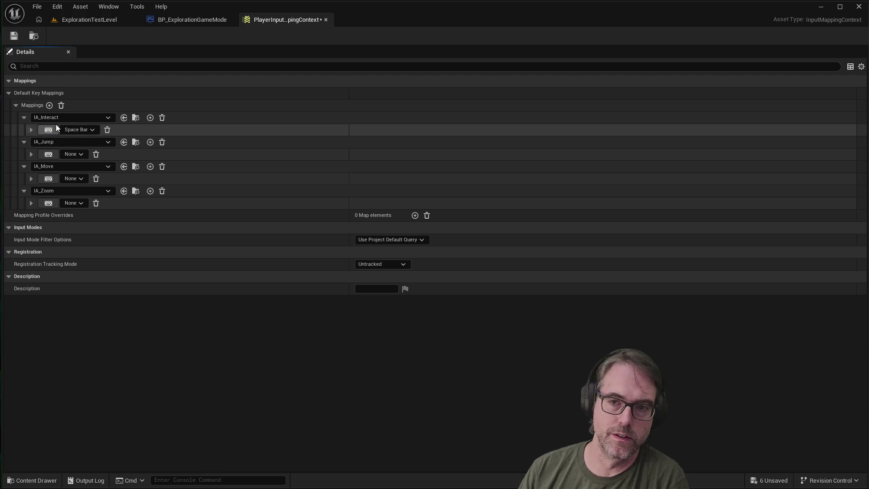
pyautogui.click(50, 129)
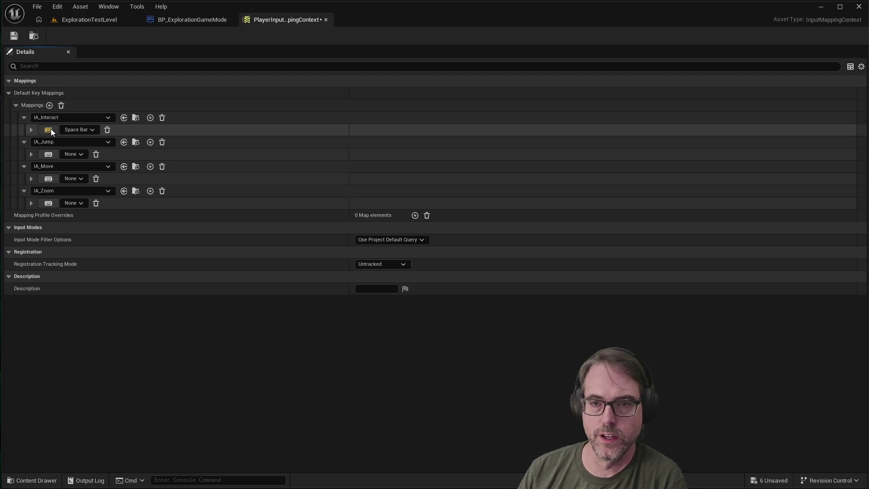
pyautogui.click(72, 129)
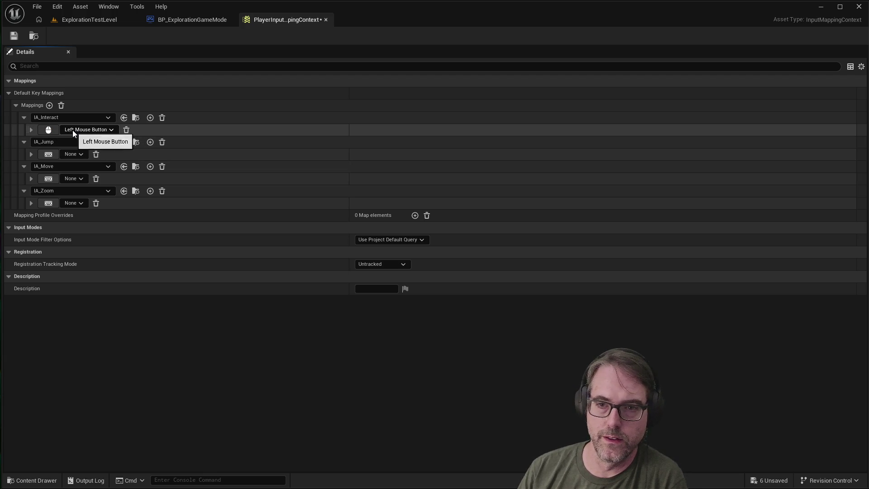
pyautogui.click(48, 154)
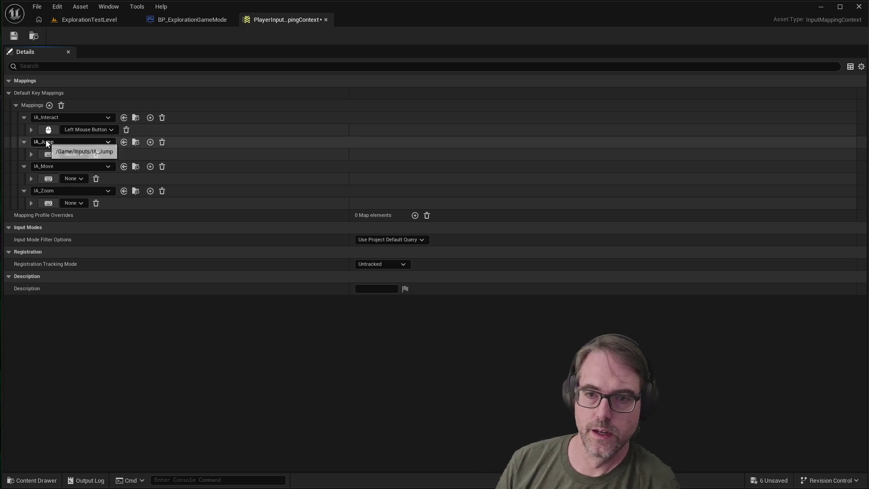
pyautogui.press('space')
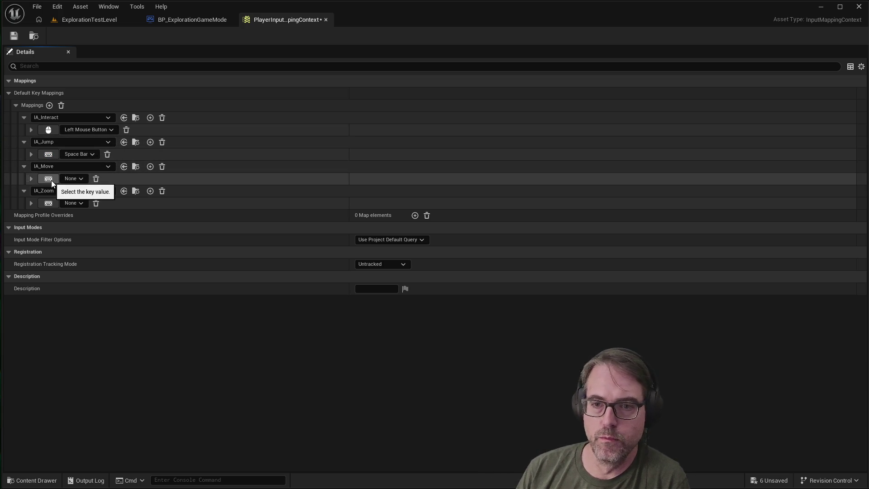
# Bind IA_Zoom to Middle Mouse Button.
pyautogui.click(31, 179)
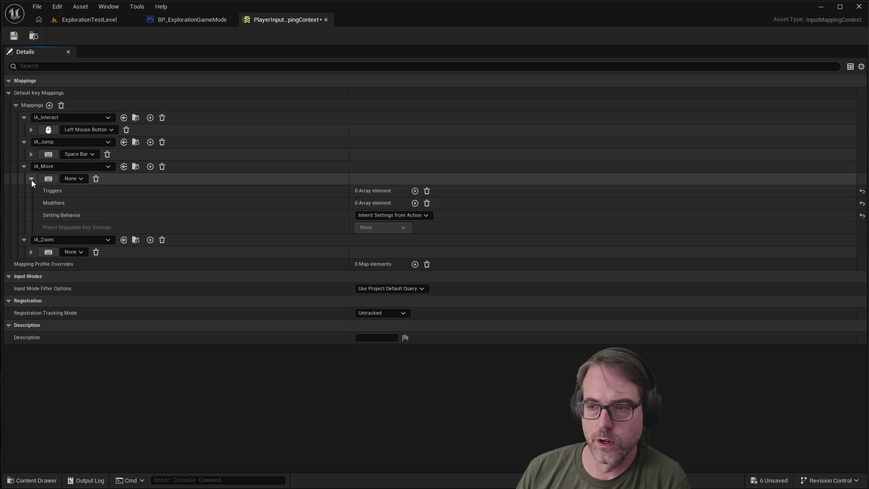
pyautogui.click(31, 180)
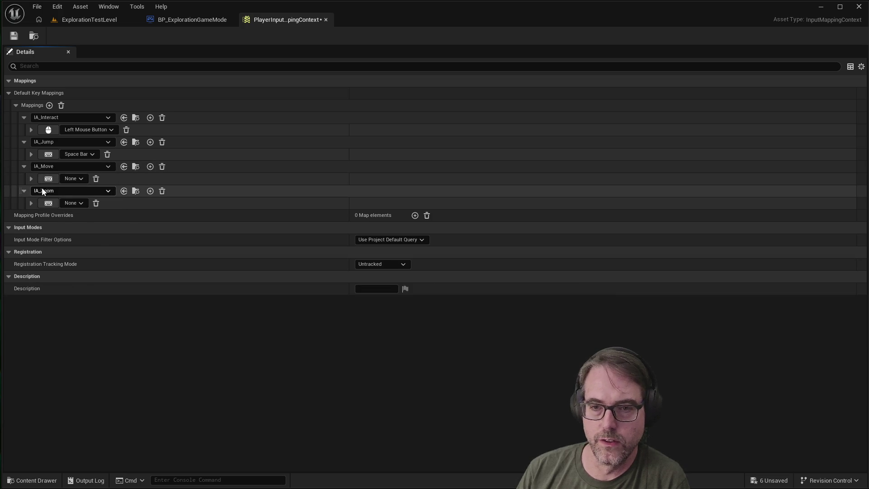
pyautogui.click(25, 190)
pyautogui.click(27, 191)
pyautogui.click(54, 205)
pyautogui.click(54, 204)
pyautogui.click(49, 202)
pyautogui.middleClick(48, 202)
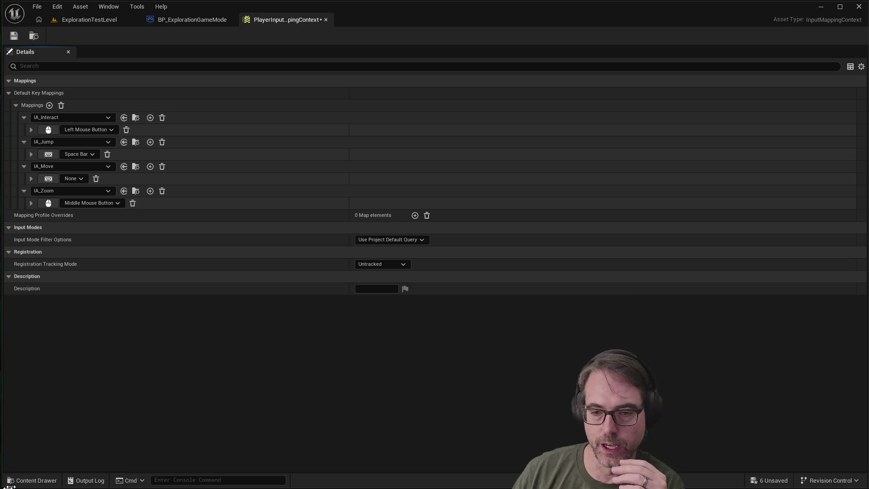
pyautogui.click(36, 479)
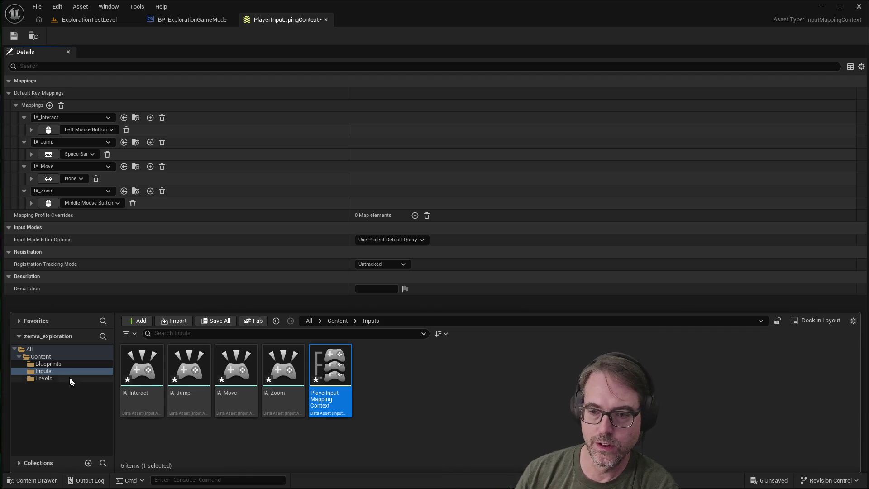
# Browse the Blueprints folder in the Content Drawer, then return to the Inputs folder.
pyautogui.click(48, 364)
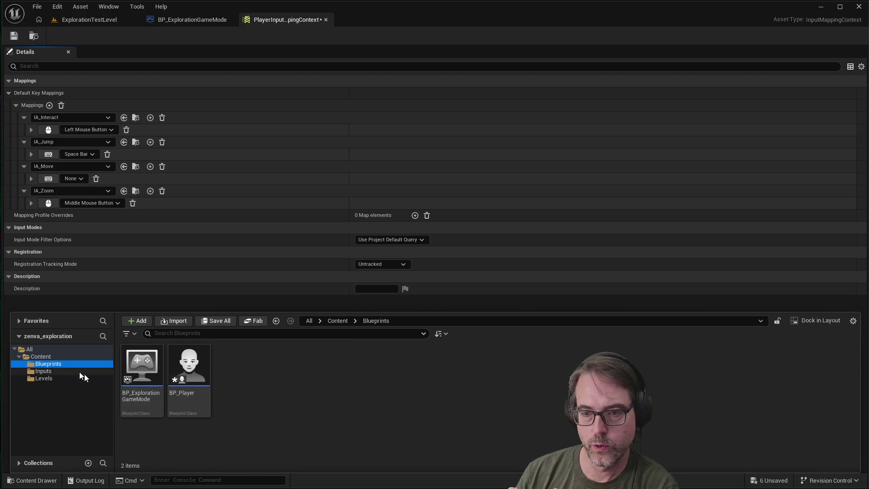
pyautogui.click(51, 372)
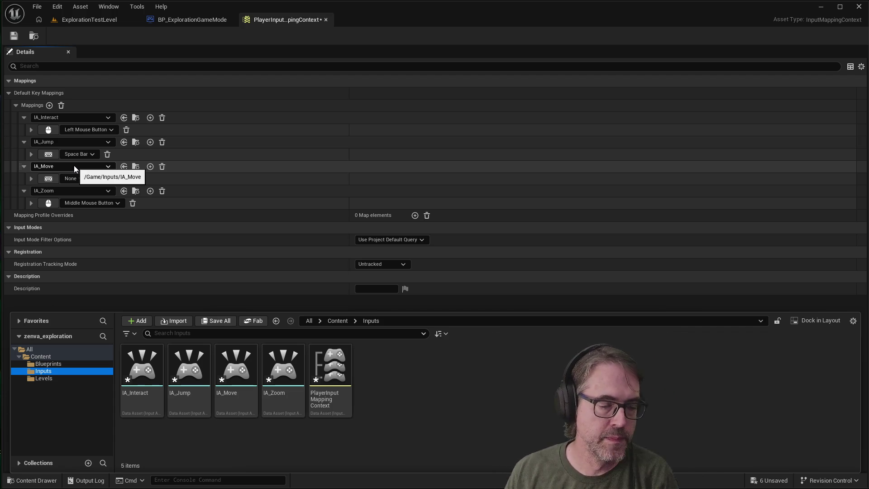
pyautogui.click(32, 177)
# Add three more key bindings to IA_Move, giving four in total.
pyautogui.click(32, 178)
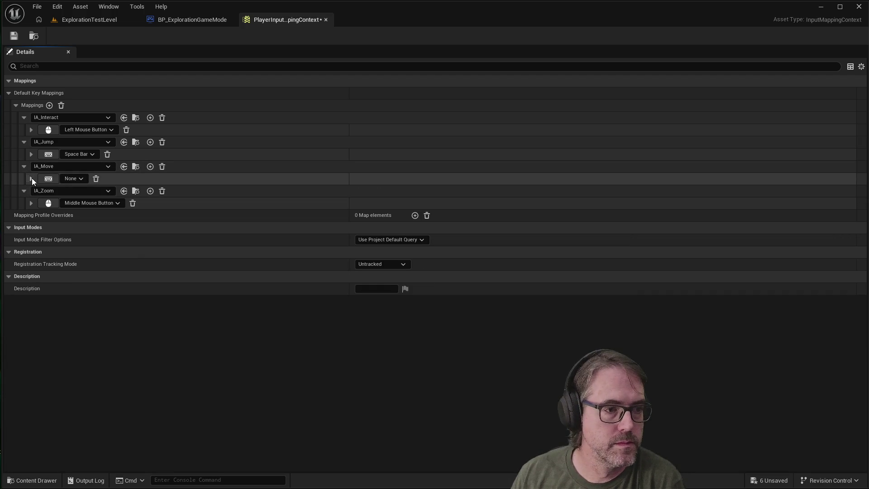
pyautogui.click(150, 167)
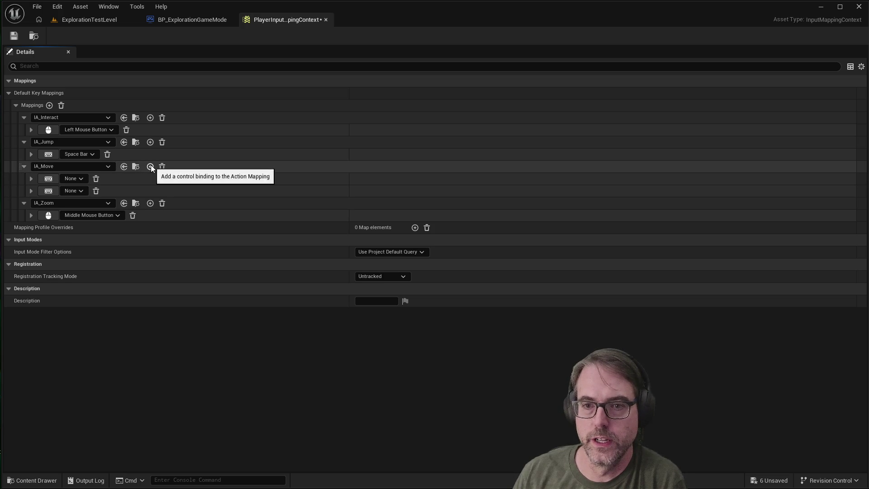
pyautogui.click(150, 167)
pyautogui.click(150, 167)
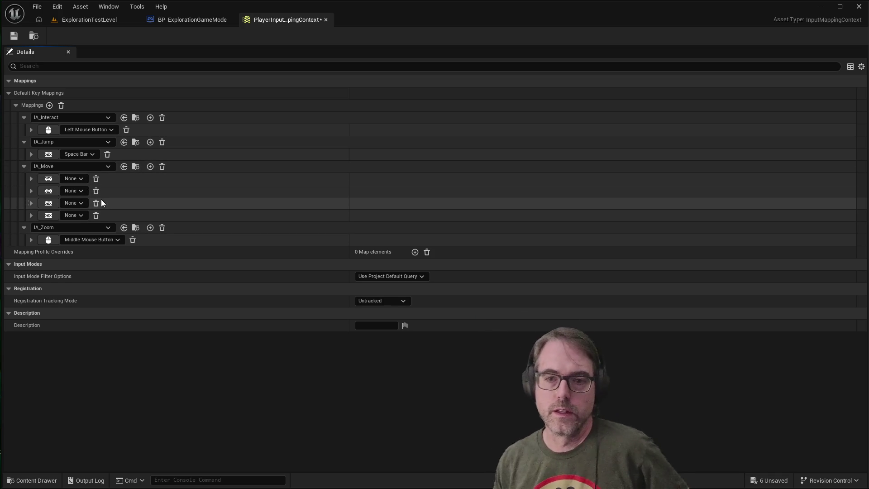
# Assign W, A, S and D to IA_Move's four key bindings.
pyautogui.click(48, 178)
pyautogui.press('w')
pyautogui.click(48, 190)
pyautogui.press('a')
pyautogui.click(49, 203)
pyautogui.press('s')
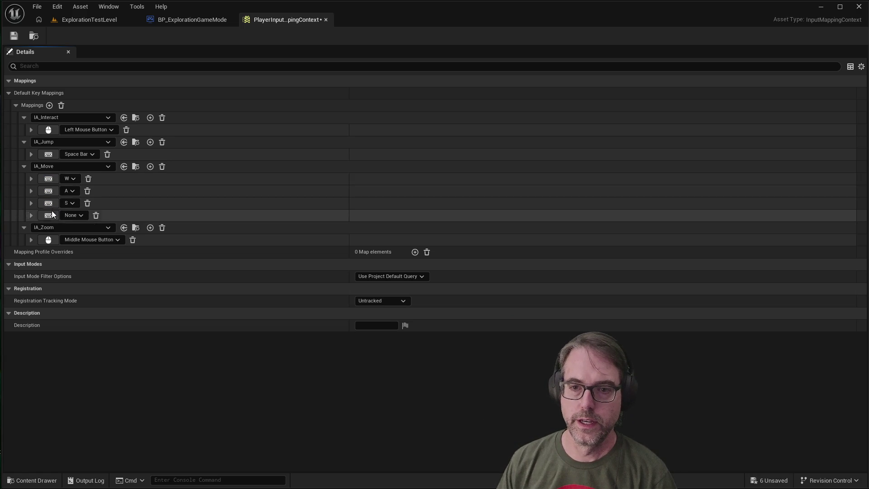
pyautogui.click(48, 215)
pyautogui.press('d')
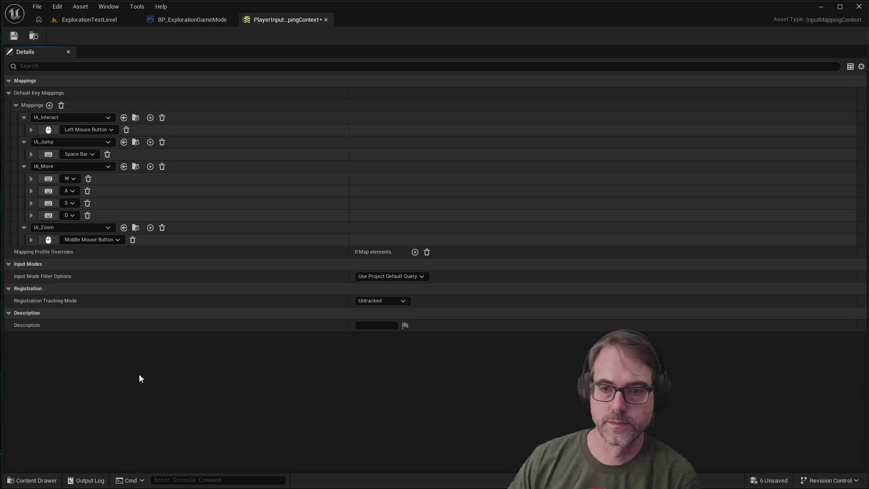
pyautogui.click(31, 178)
pyautogui.click(30, 239)
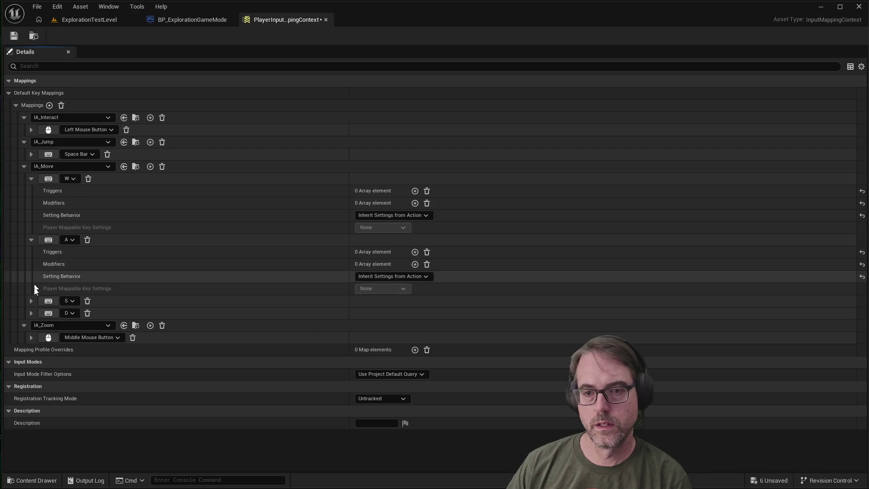
# Expand the S and D bindings and review the A binding's setting options.
pyautogui.click(31, 301)
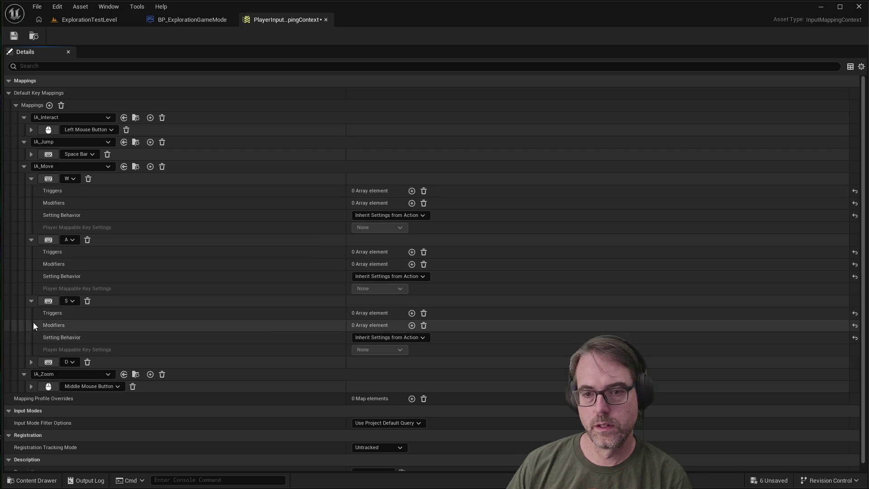
pyautogui.click(31, 361)
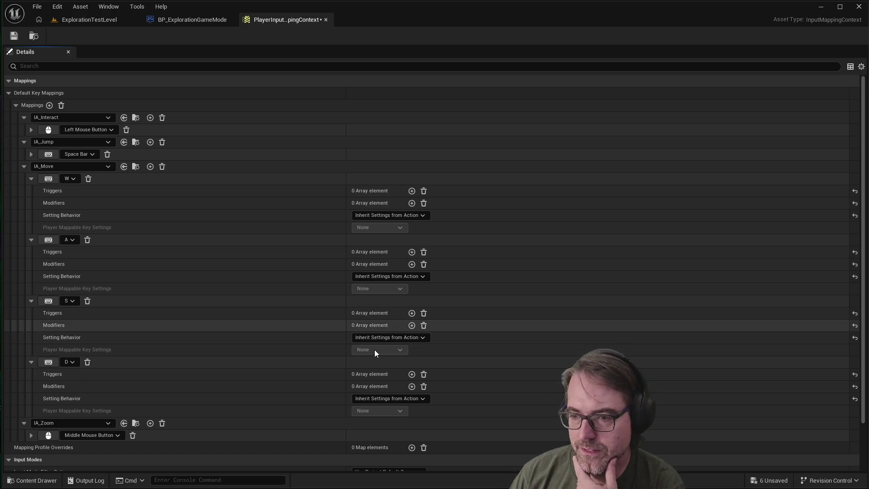
pyautogui.scroll(-3, 374, 349)
pyautogui.scroll(2, 368, 356)
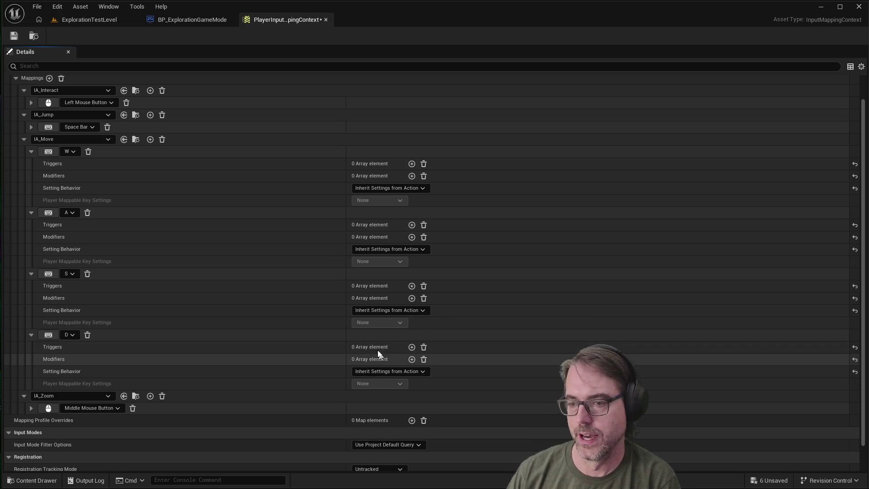
pyautogui.click(390, 249)
pyautogui.click(390, 249)
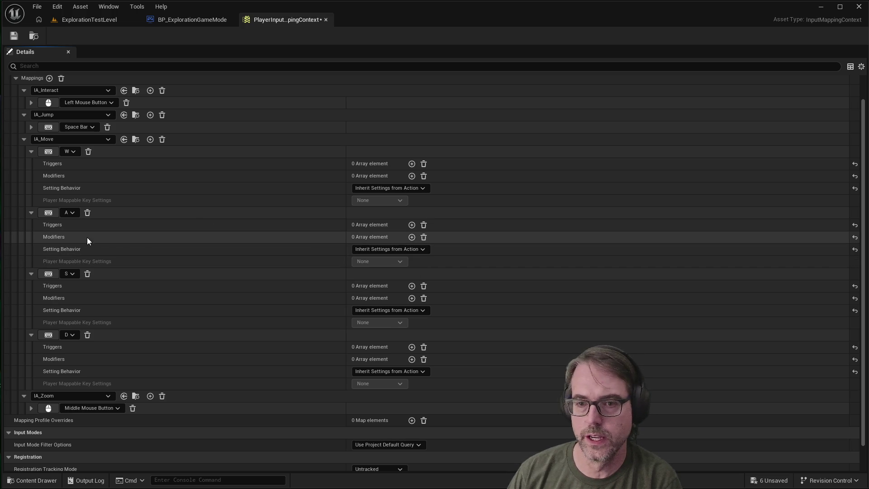
# Add a Negate modifier to IA_Move's A key binding.
pyautogui.click(411, 237)
pyautogui.click(384, 250)
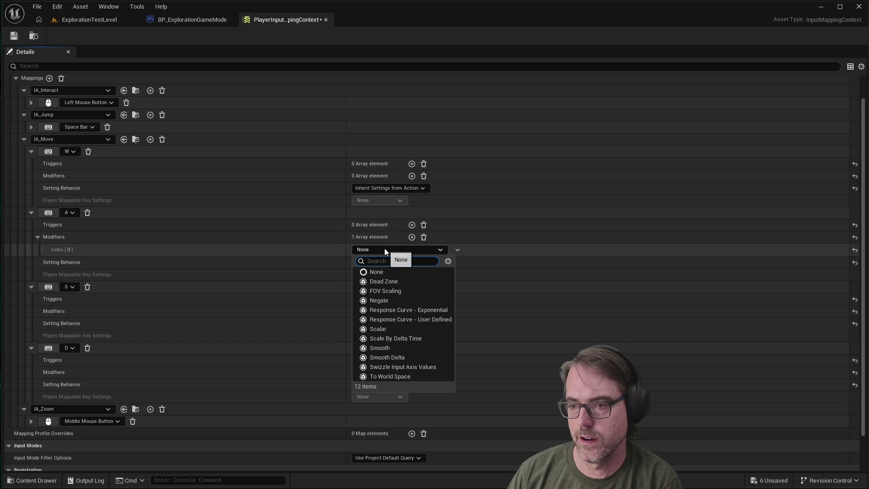
pyautogui.write('ne')
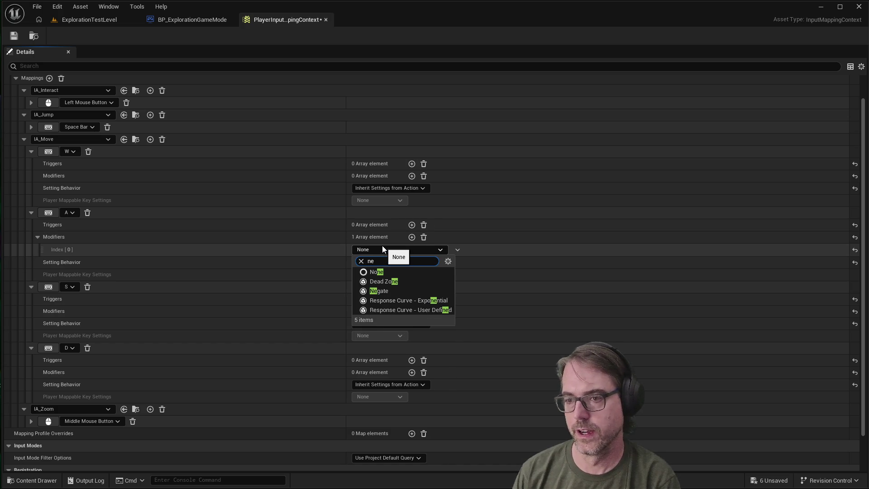
pyautogui.write('g')
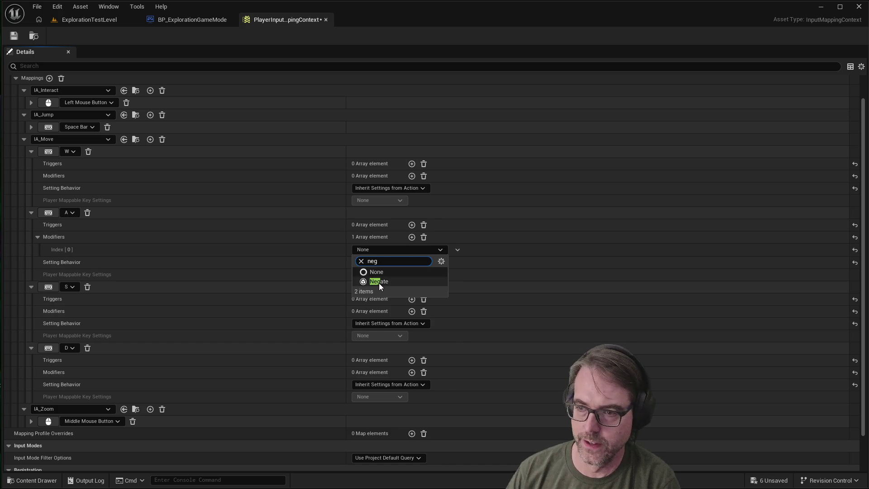
pyautogui.click(378, 282)
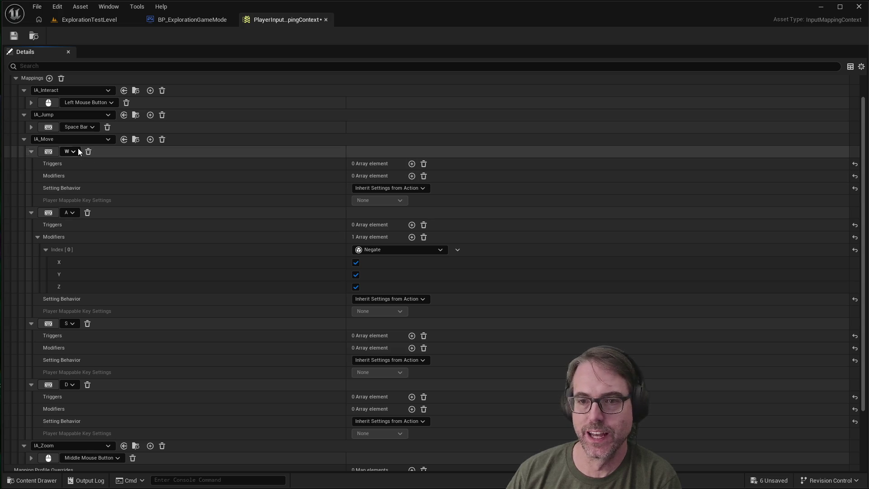
# Add a Swizzle Input Axis Values modifier to the W key binding.
pyautogui.click(412, 176)
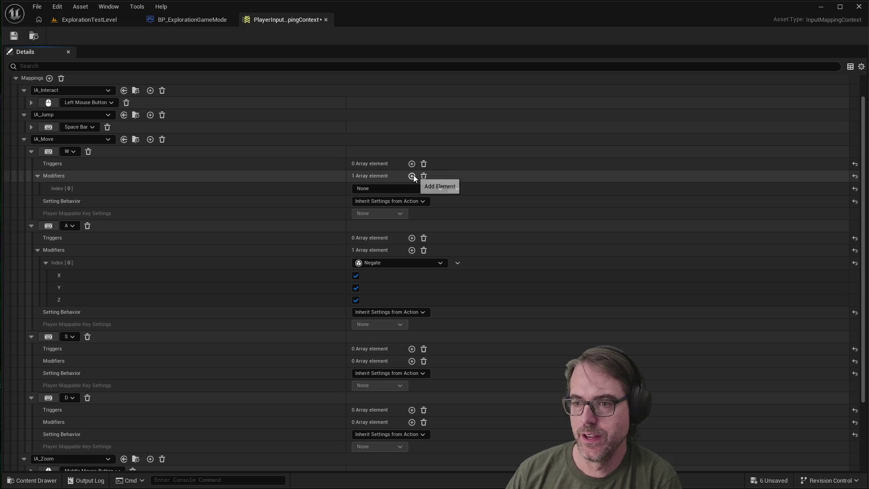
pyautogui.click(389, 189)
pyautogui.write('wiz')
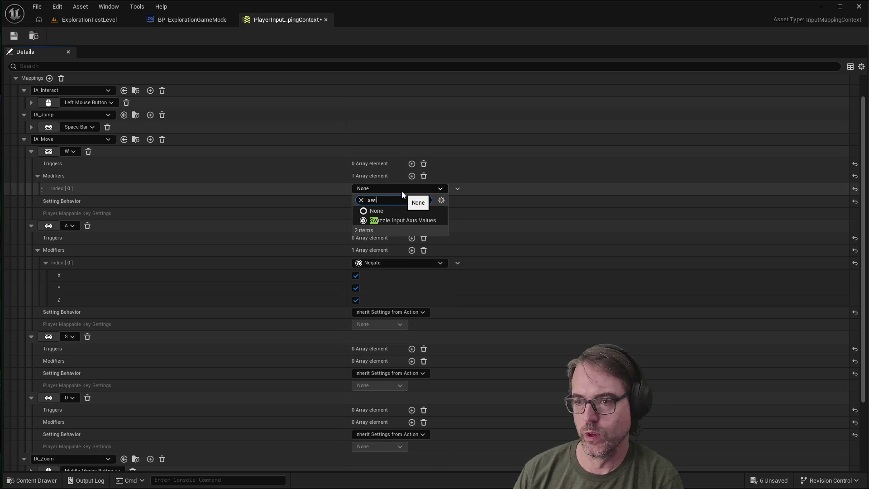
pyautogui.click(399, 221)
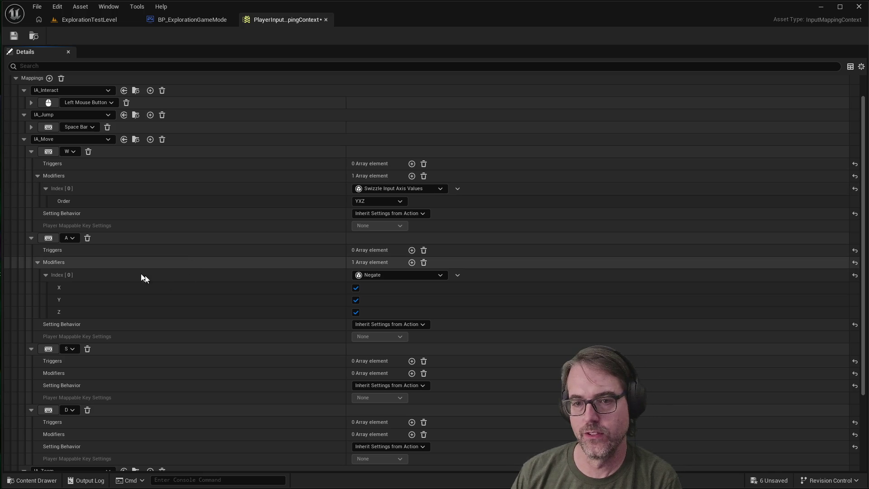
pyautogui.scroll(-1, 254, 243)
# Add Swizzle Input Axis Values as the S binding's first modifier.
pyautogui.scroll(2, 252, 245)
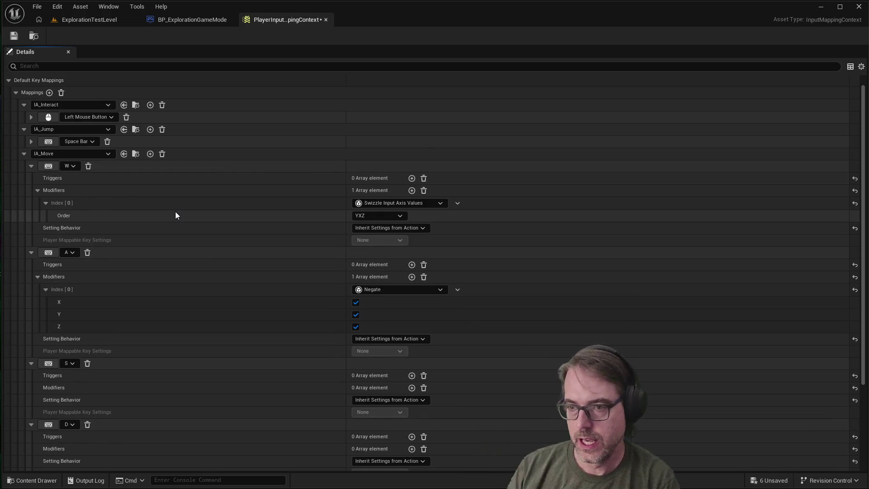
pyautogui.scroll(-2, 204, 294)
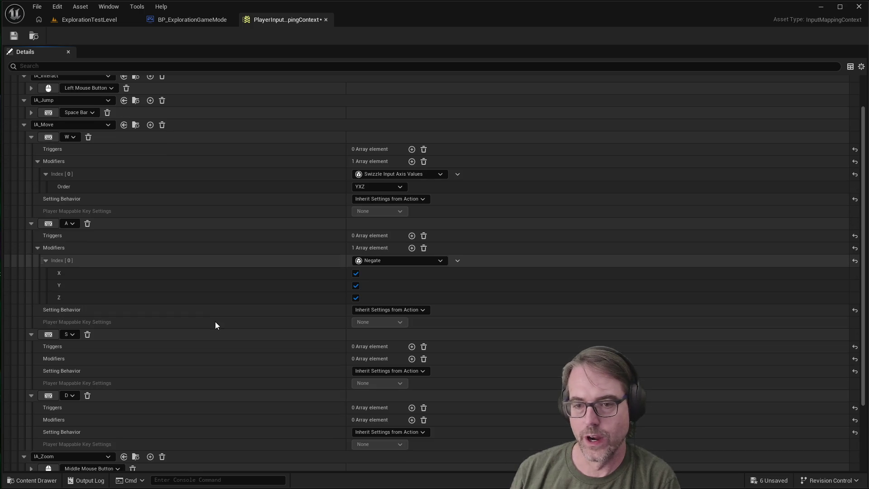
pyautogui.click(411, 359)
pyautogui.click(404, 371)
pyautogui.write('swi')
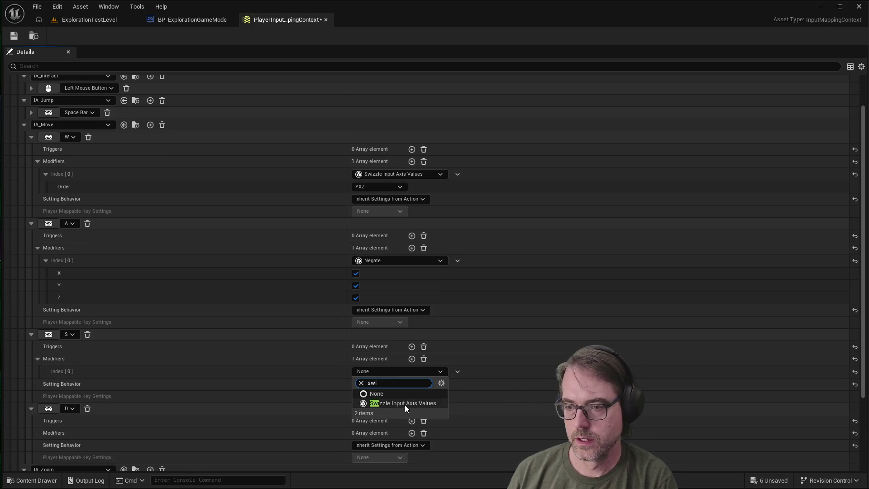
pyautogui.click(404, 403)
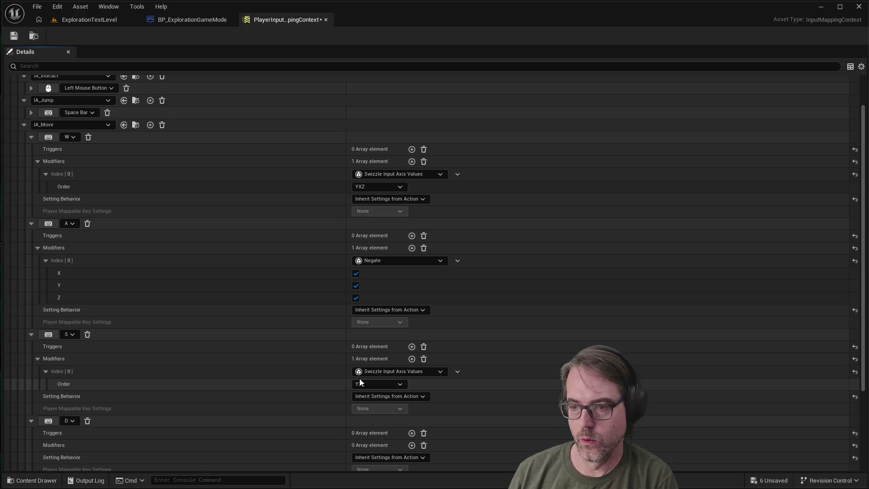
# Add Negate as the S binding's second modifier and save the mapping context.
pyautogui.click(412, 359)
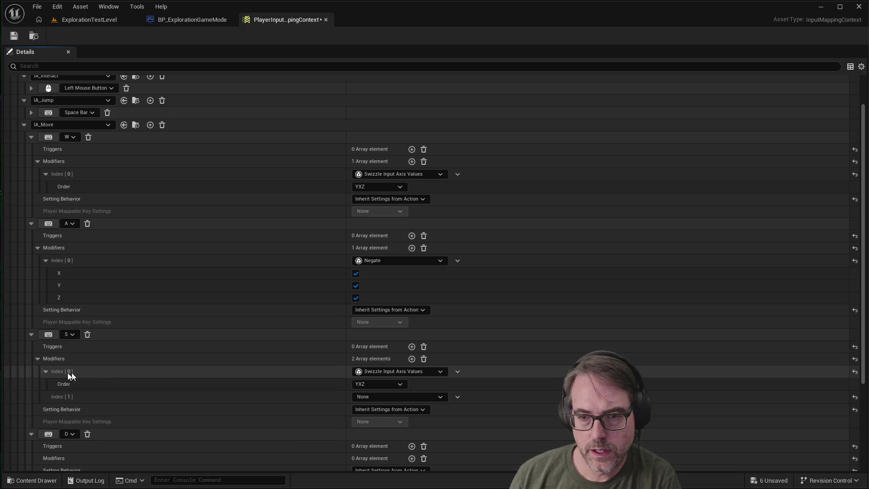
pyautogui.click(382, 396)
pyautogui.write('negate')
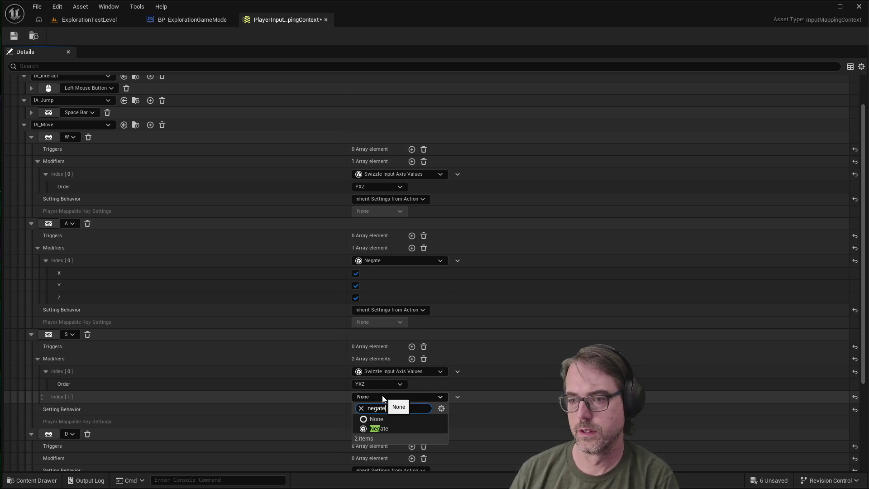
pyautogui.click(377, 427)
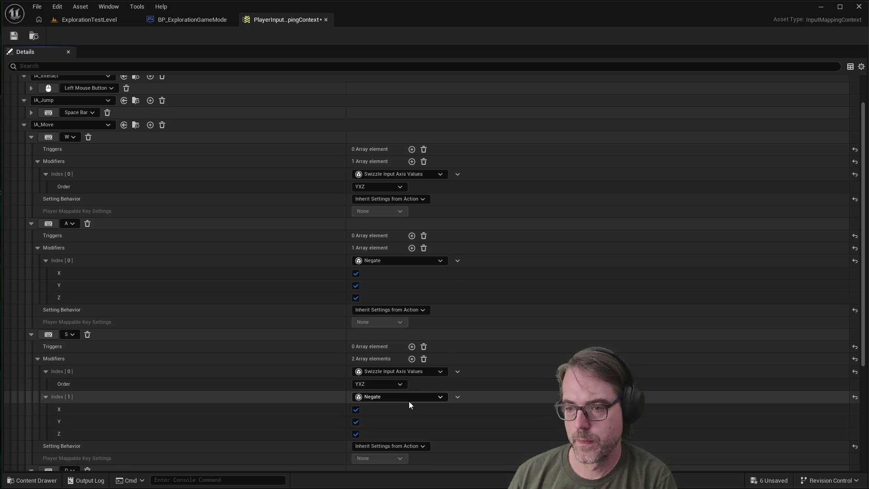
pyautogui.scroll(-2, 382, 395)
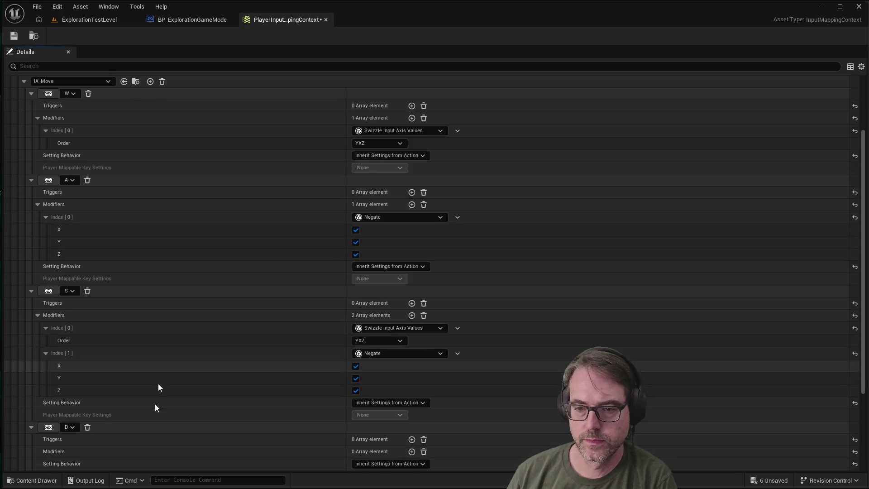
pyautogui.click(14, 36)
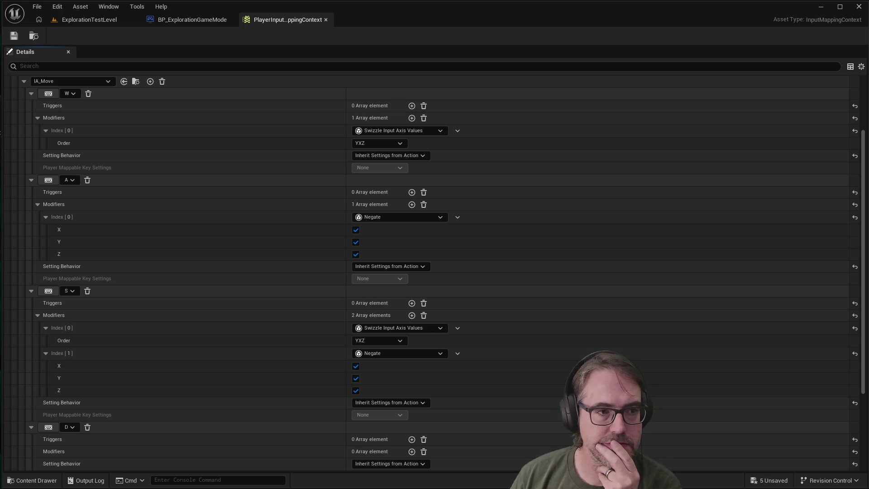
# Close the mapping context and open BP_Player from the Blueprints folder.
pyautogui.click(326, 20)
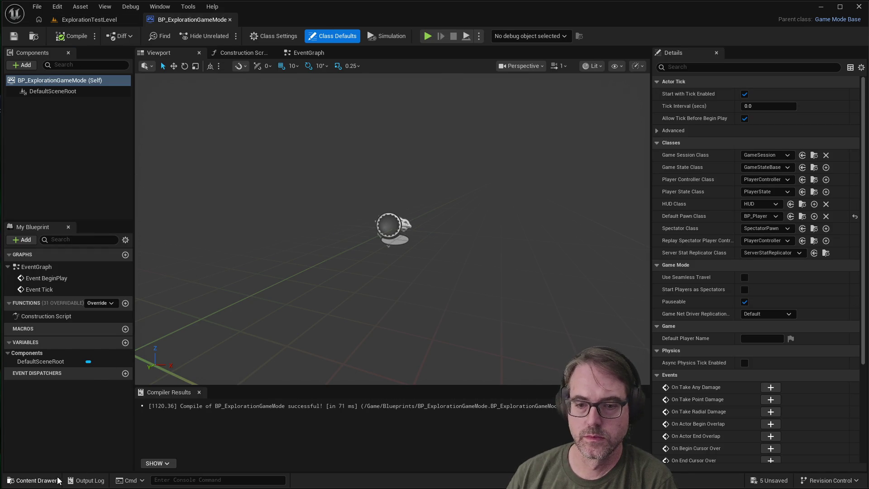
pyautogui.click(38, 480)
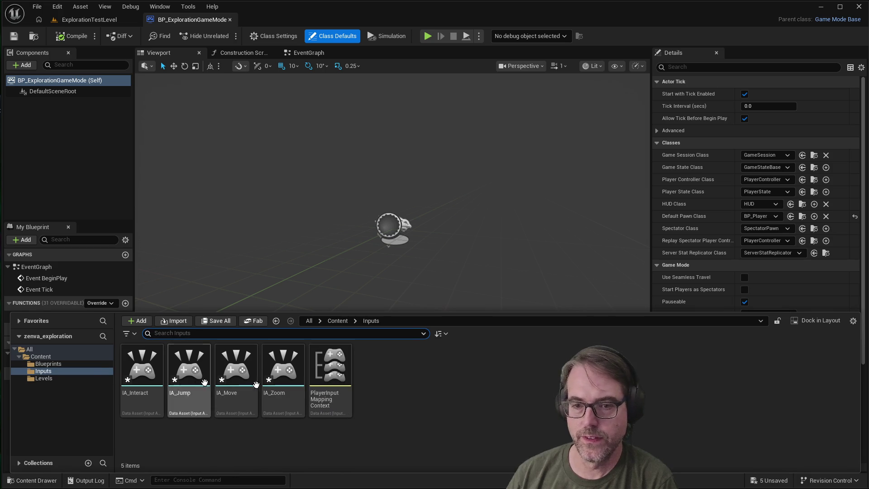
pyautogui.click(48, 363)
pyautogui.doubleClick(189, 372)
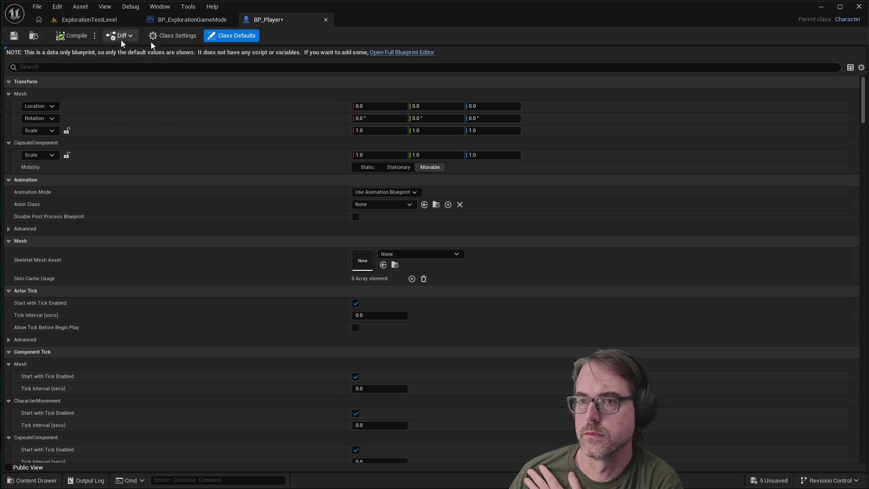
# Toggle BP_Player's Class Settings and Class Defaults, then close it and return to ExplorationTestLevel.
pyautogui.click(183, 37)
pyautogui.click(224, 39)
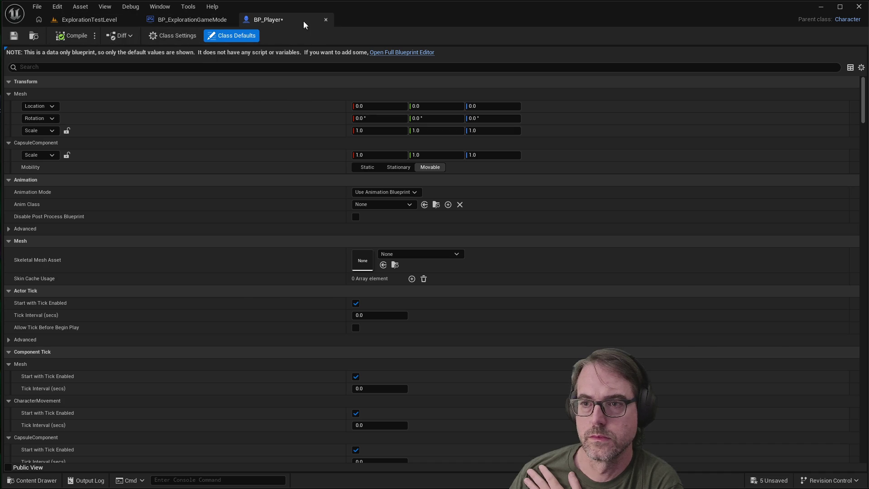
pyautogui.click(325, 18)
pyautogui.click(105, 19)
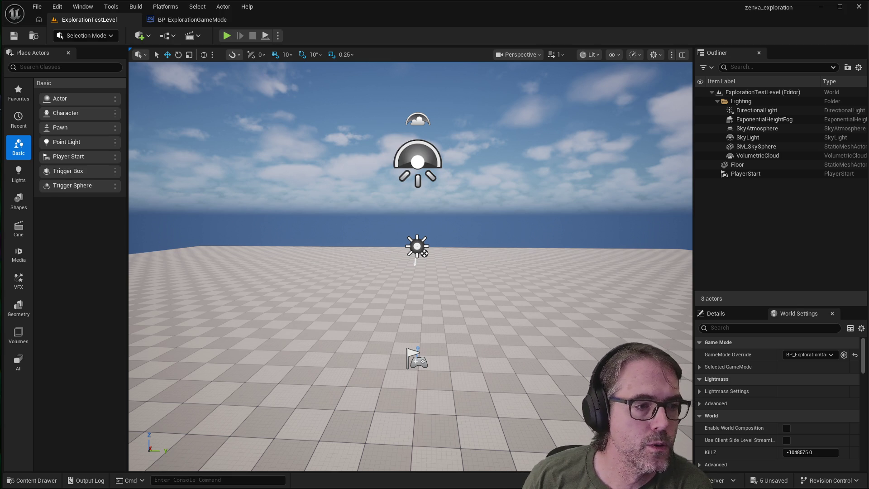
# Reopen BP_Player and switch between its Class Settings and Class Defaults.
pyautogui.click(30, 478)
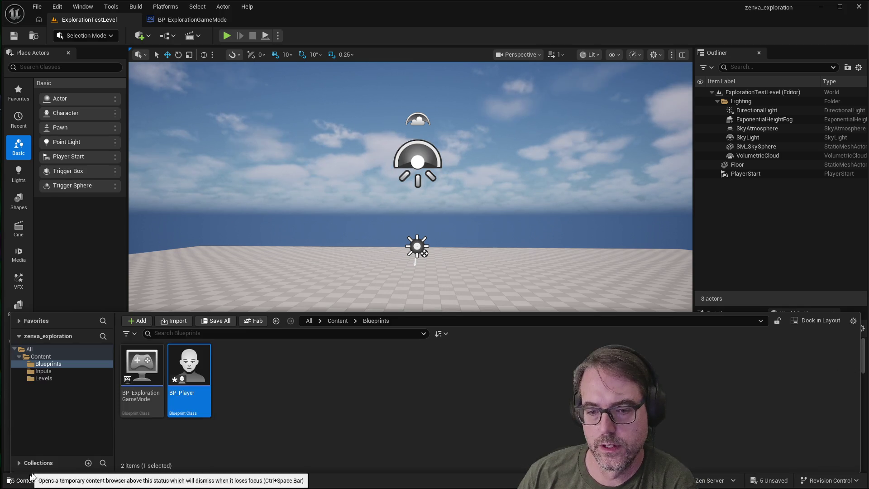
pyautogui.click(197, 378)
pyautogui.doubleClick(198, 378)
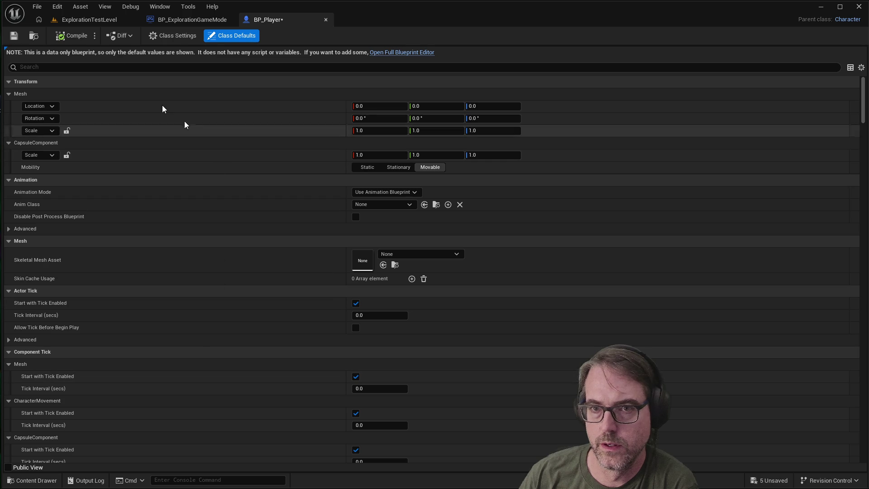
pyautogui.click(181, 37)
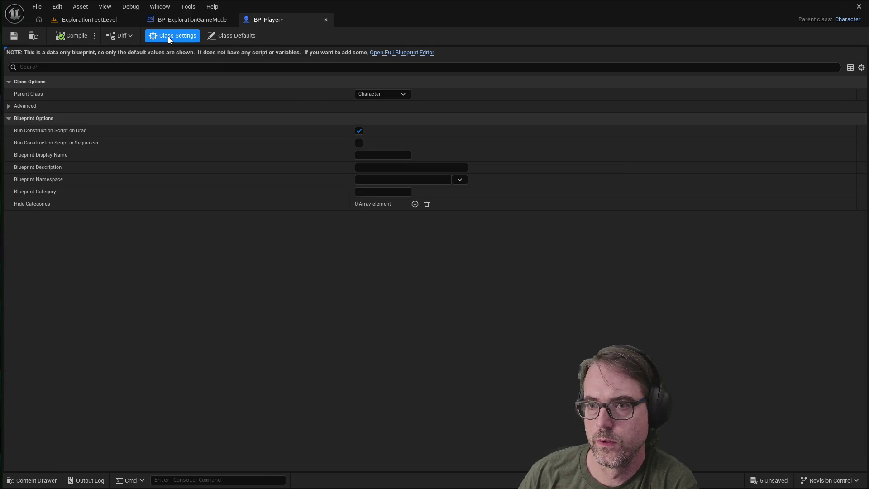
pyautogui.click(229, 38)
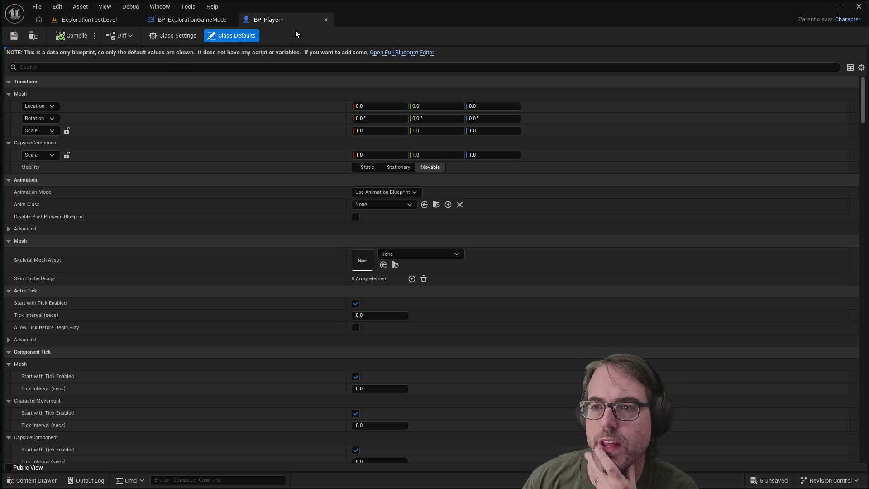
# Float BP_Player's editor into its own window, redock it, then close it.
pyautogui.moveTo(284, 19)
pyautogui.mouseDown()
pyautogui.moveTo(306, 88)
pyautogui.moveTo(280, 118)
pyautogui.moveTo(327, 130)
pyautogui.mouseUp()
pyautogui.click(454, 116)
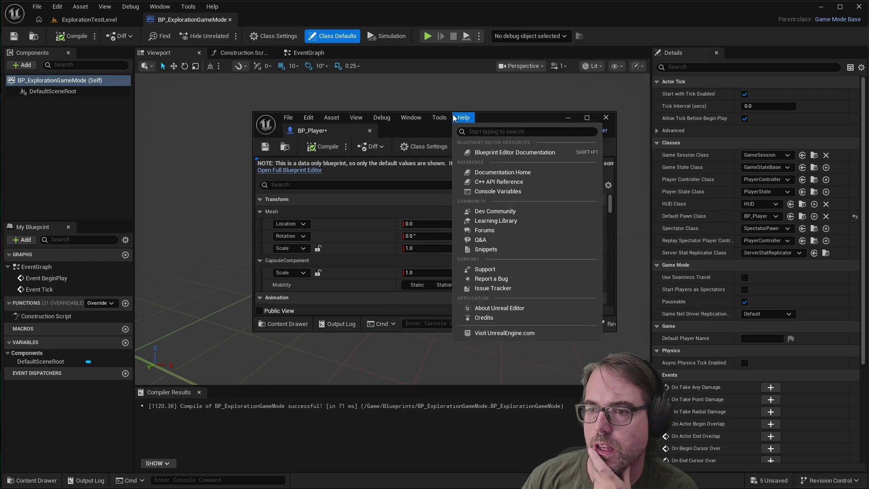
pyautogui.moveTo(520, 120)
pyautogui.mouseDown()
pyautogui.moveTo(377, 116)
pyautogui.moveTo(390, 113)
pyautogui.mouseUp()
pyautogui.moveTo(200, 126)
pyautogui.mouseDown()
pyautogui.moveTo(213, 91)
pyautogui.moveTo(268, 20)
pyautogui.mouseUp()
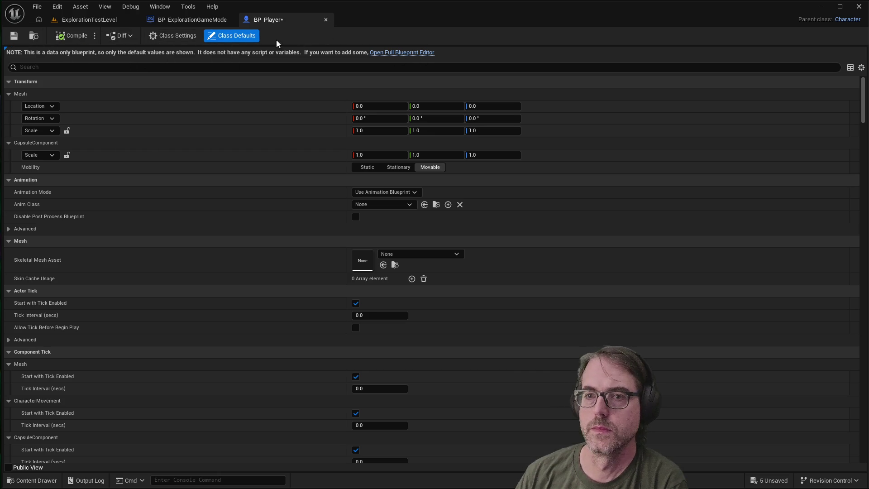
pyautogui.rightClick(302, 20)
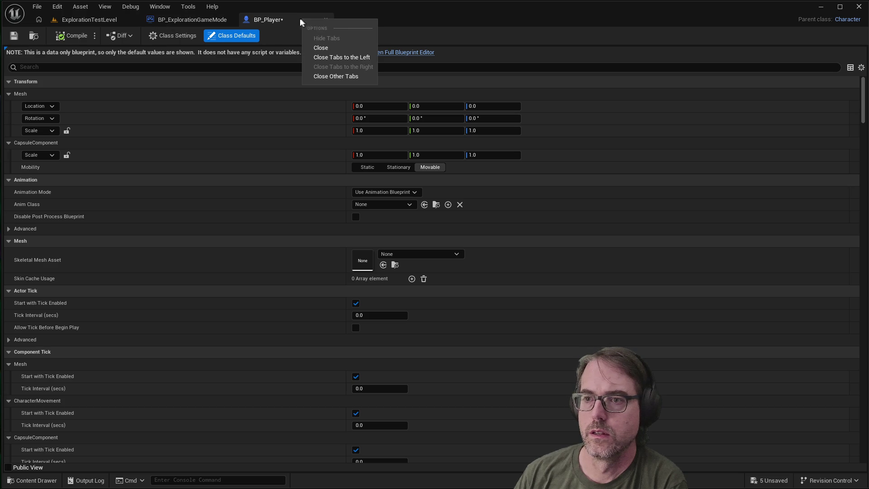
pyautogui.click(292, 20)
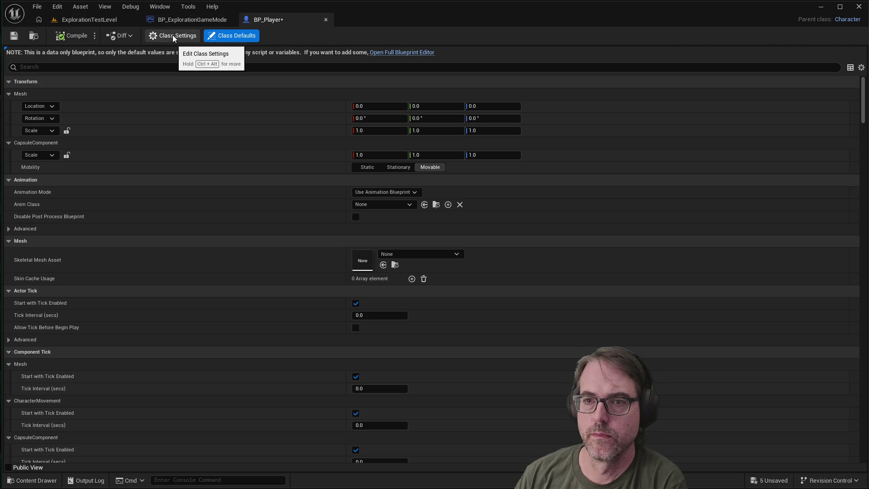
pyautogui.click(325, 20)
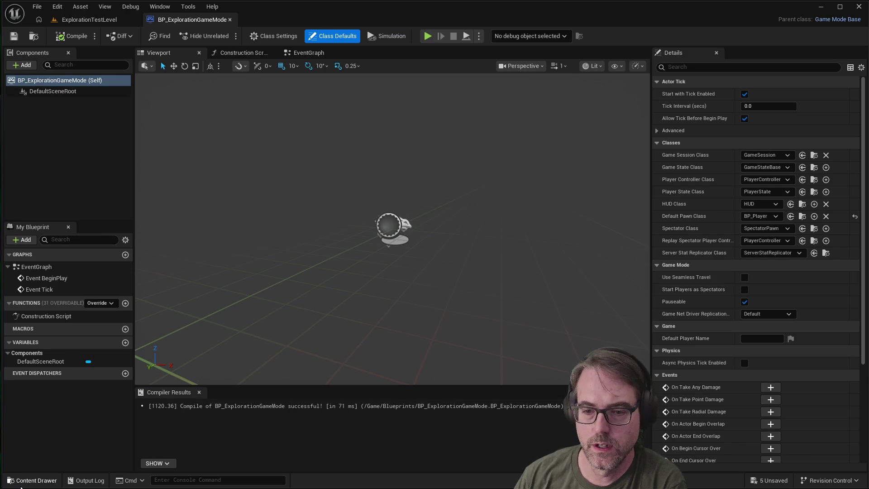
# Reopen BP_Player from the Content Drawer and switch it to the full Blueprint Editor.
pyautogui.click(32, 480)
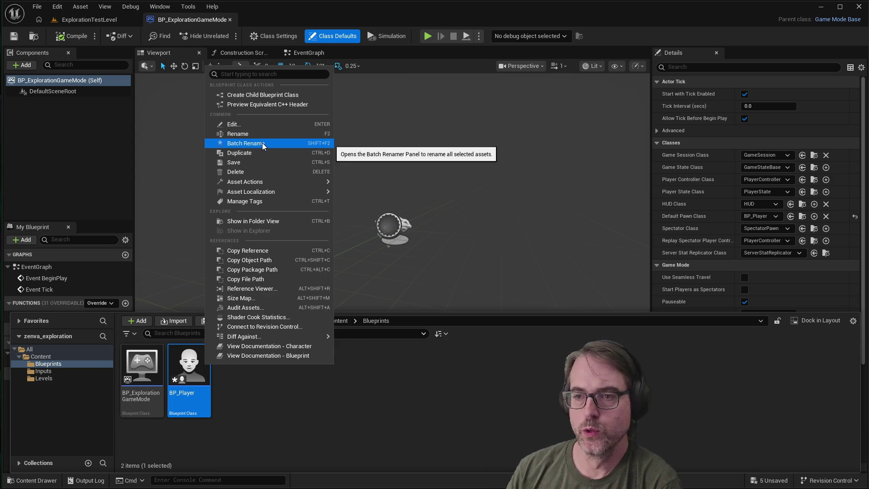
pyautogui.click(290, 425)
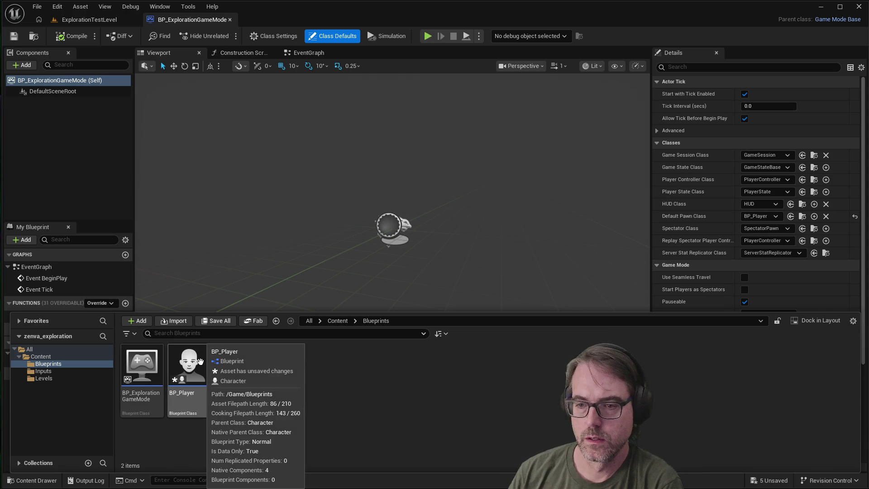
pyautogui.rightClick(210, 362)
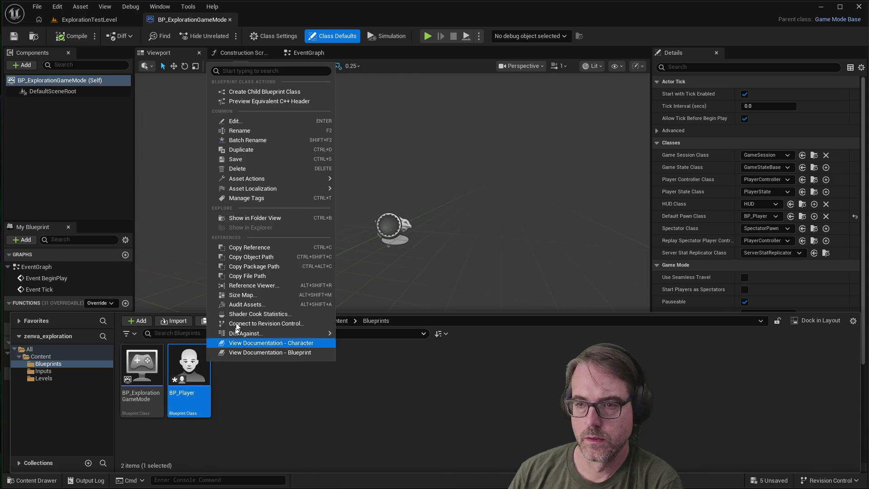
pyautogui.click(188, 363)
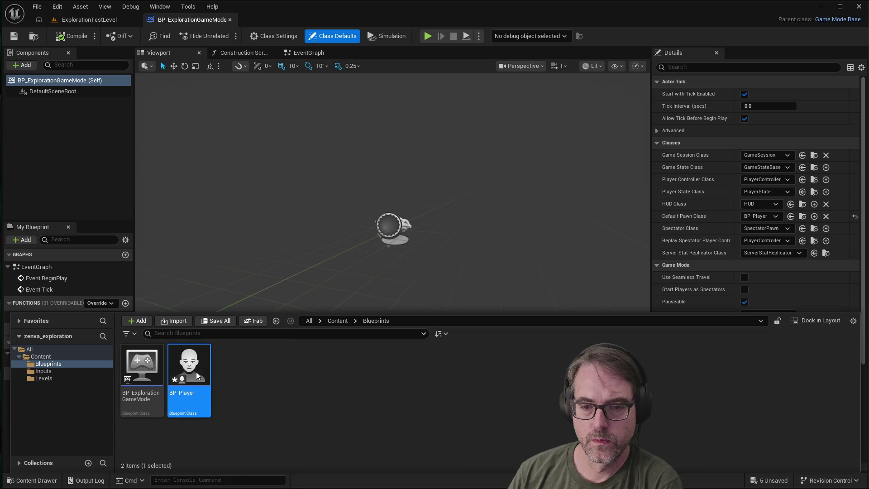
pyautogui.doubleClick(196, 370)
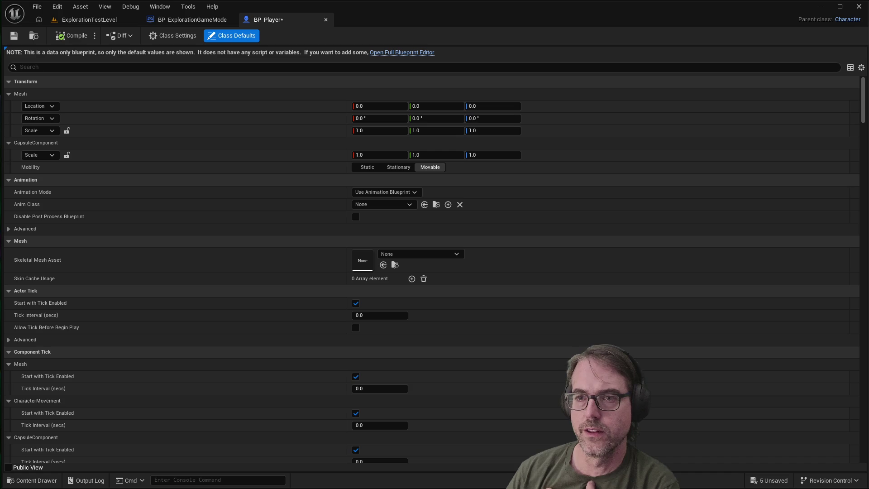
pyautogui.click(229, 35)
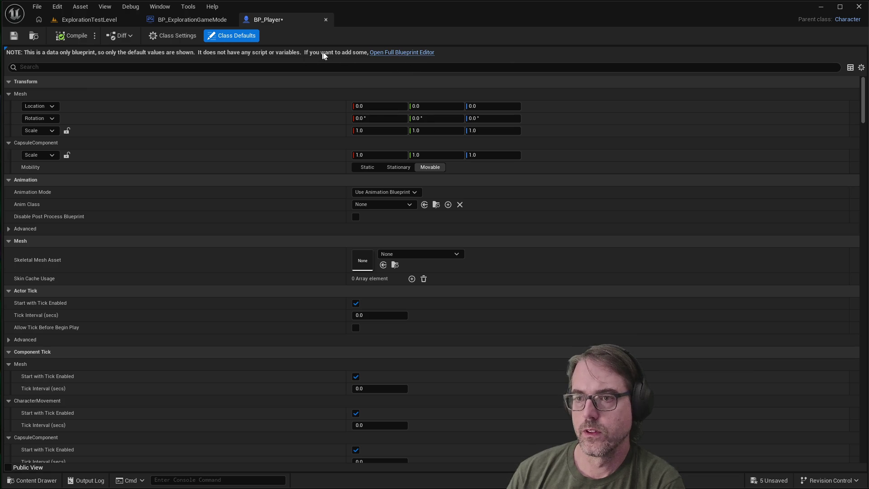
pyautogui.click(389, 53)
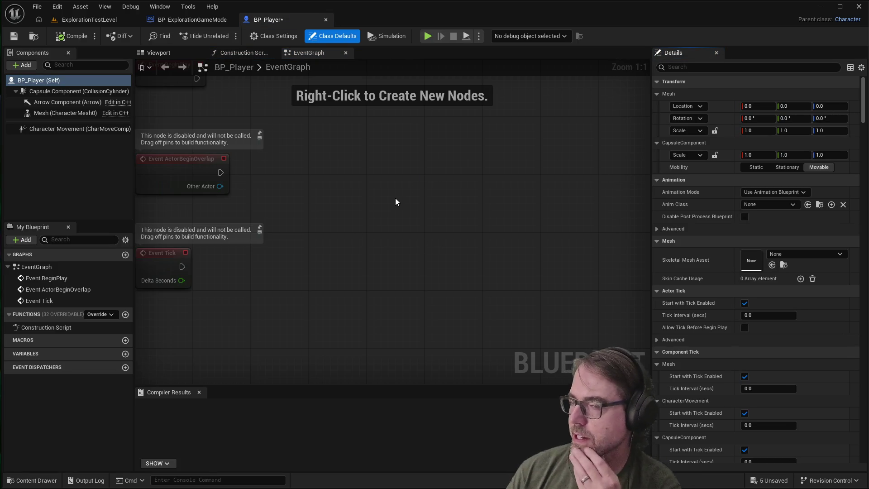
pyautogui.click(325, 20)
pyautogui.click(32, 480)
pyautogui.doubleClick(197, 371)
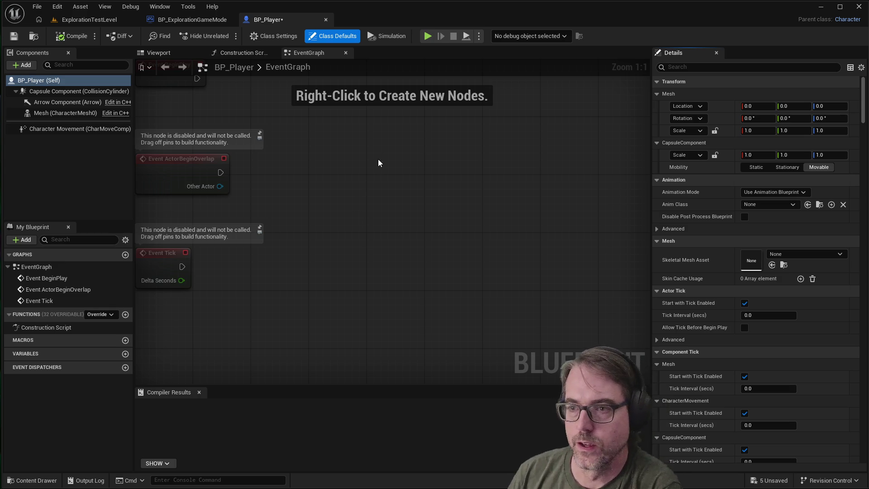
pyautogui.scroll(-3, 417, 235)
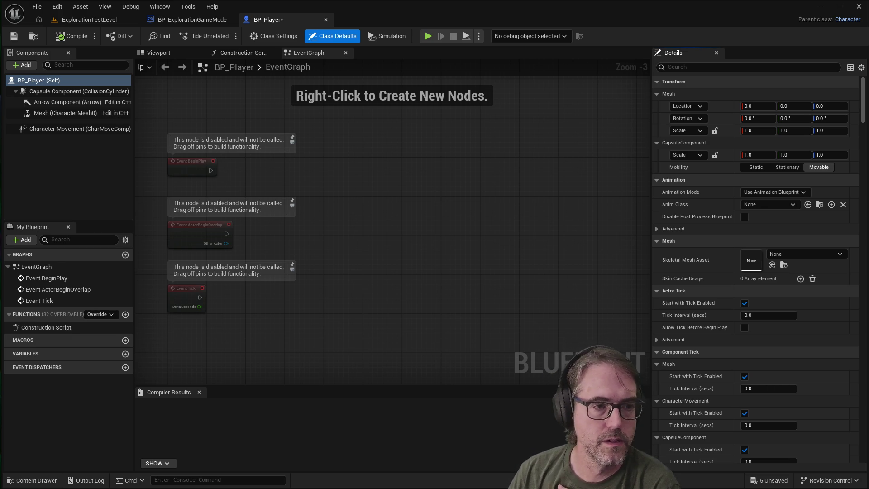
pyautogui.rightClick(372, 200)
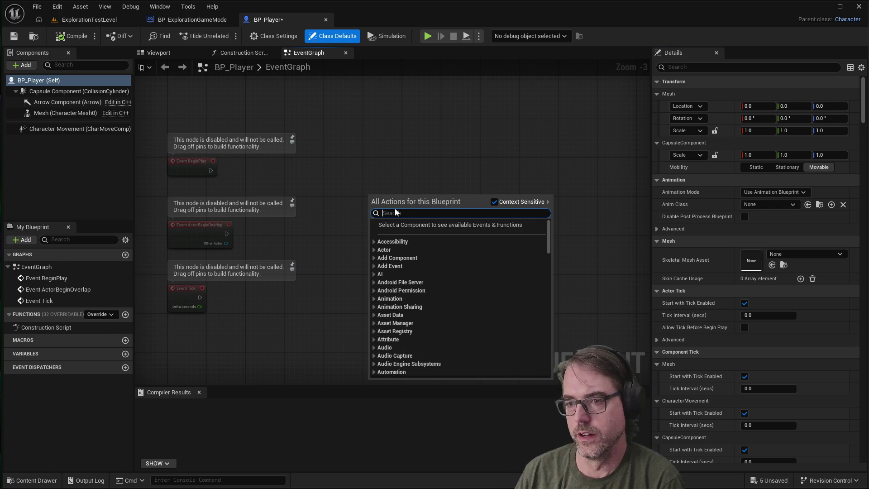
pyautogui.write('event')
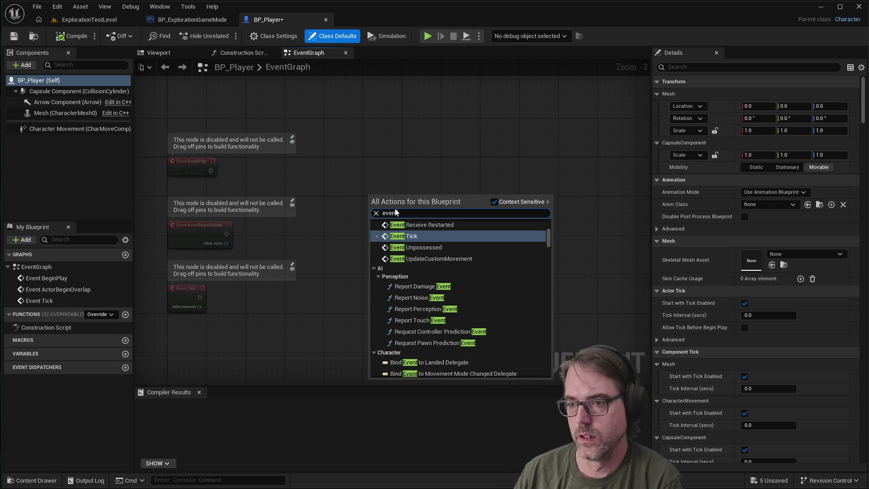
pyautogui.press('Escape')
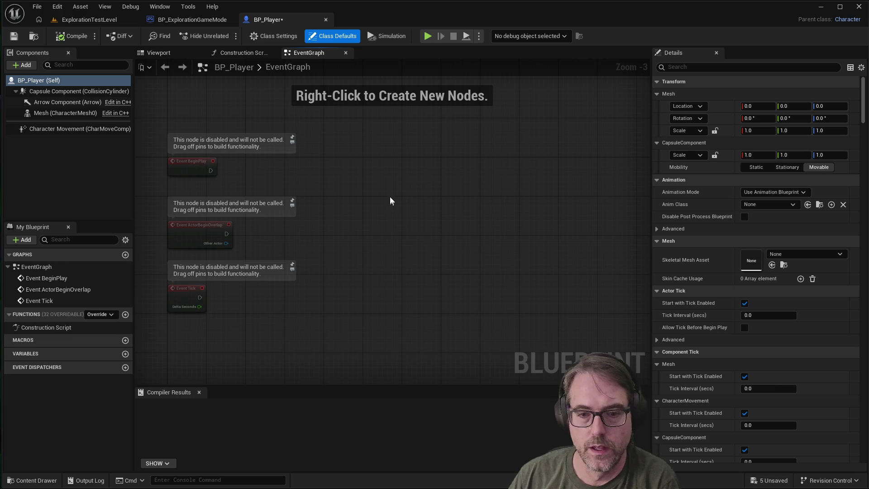
pyautogui.rightClick(389, 166)
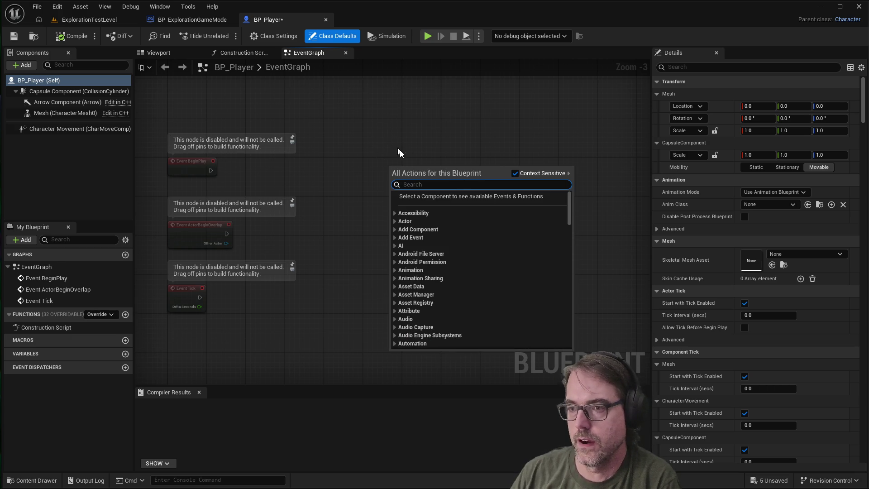
# Search 'IA_' to add the IA_Interact Enhanced Action Event node, then position it up and left.
pyautogui.write('IA_')
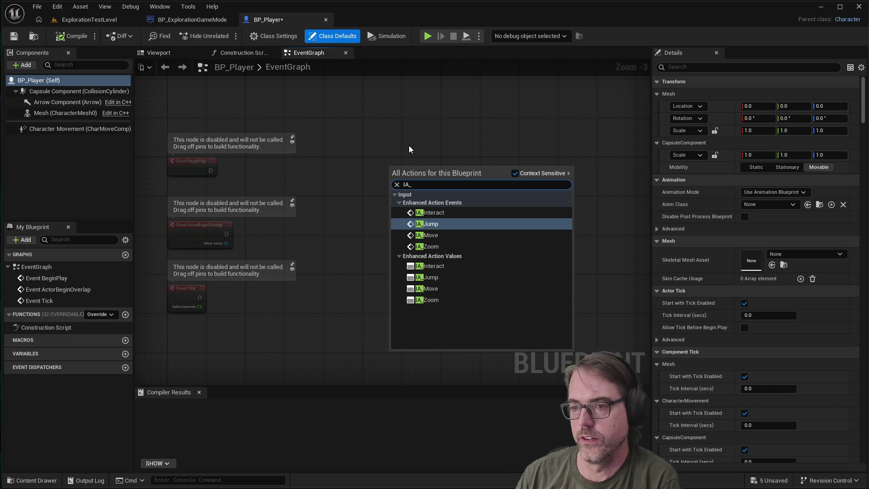
pyautogui.click(437, 212)
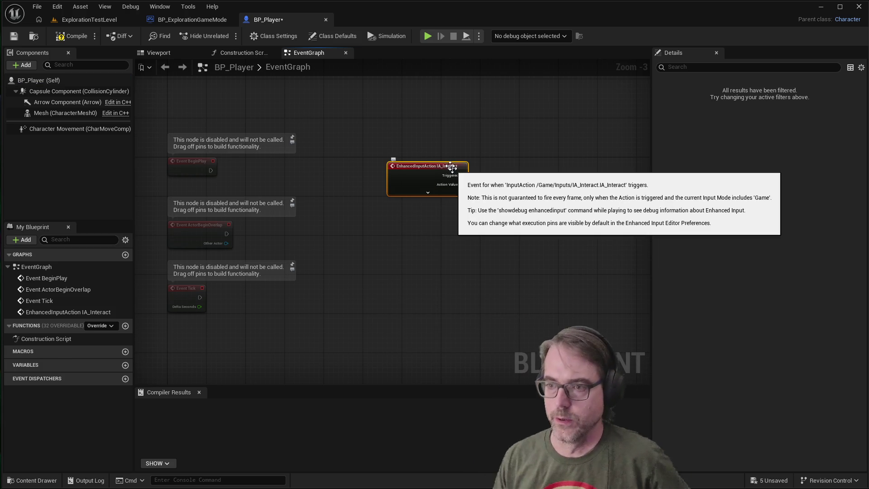
pyautogui.moveTo(446, 169); pyautogui.dragTo(421, 169)
pyautogui.scroll(3, 440, 185)
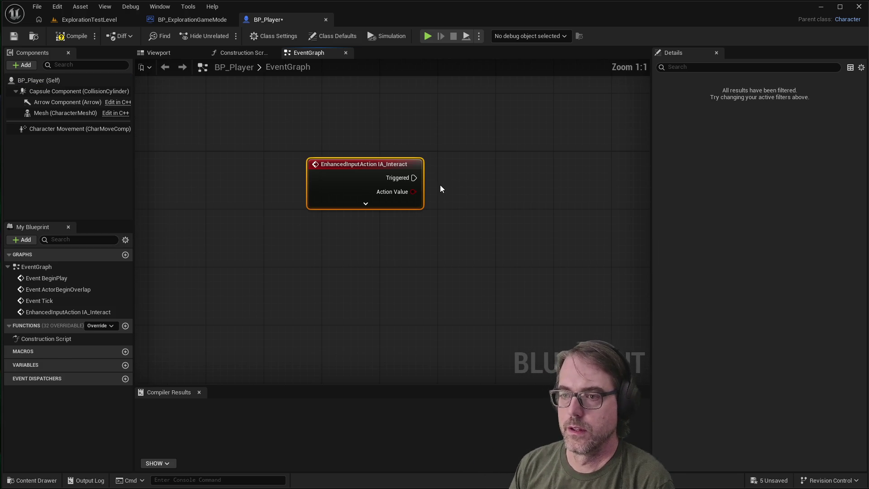
pyautogui.scroll(-2, 412, 222)
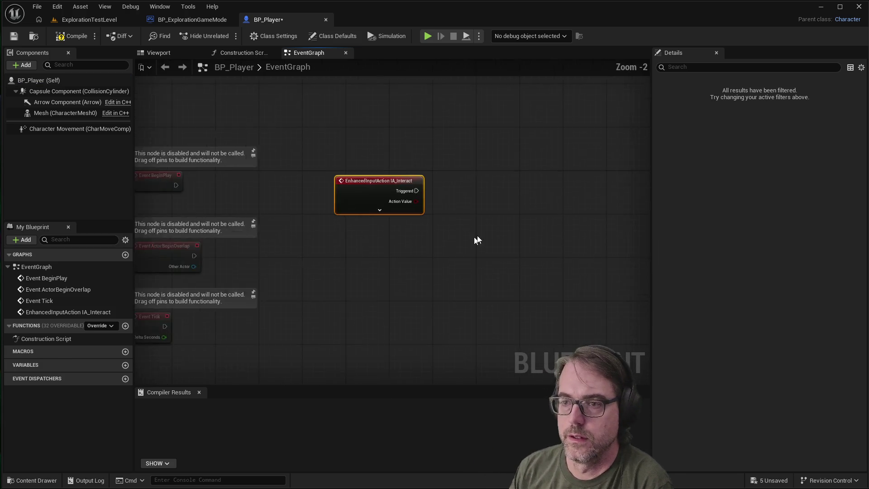
pyautogui.scroll(2, 442, 175)
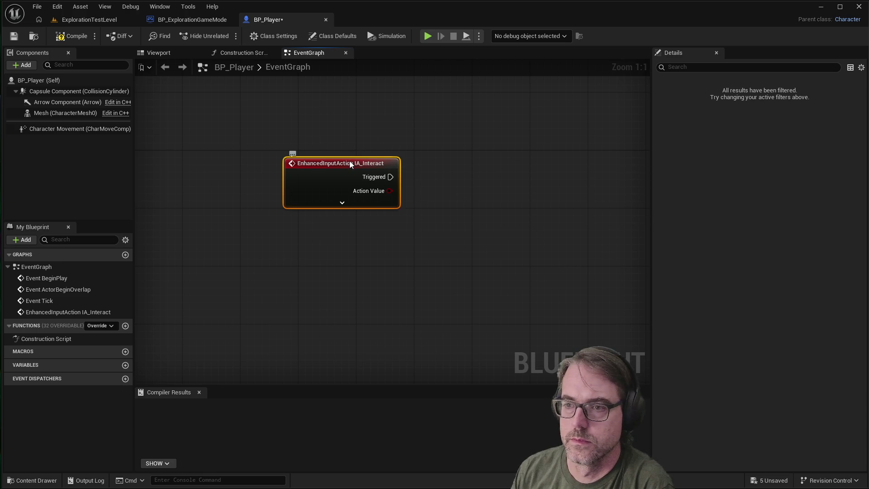
pyautogui.moveTo(349, 162); pyautogui.dragTo(314, 154)
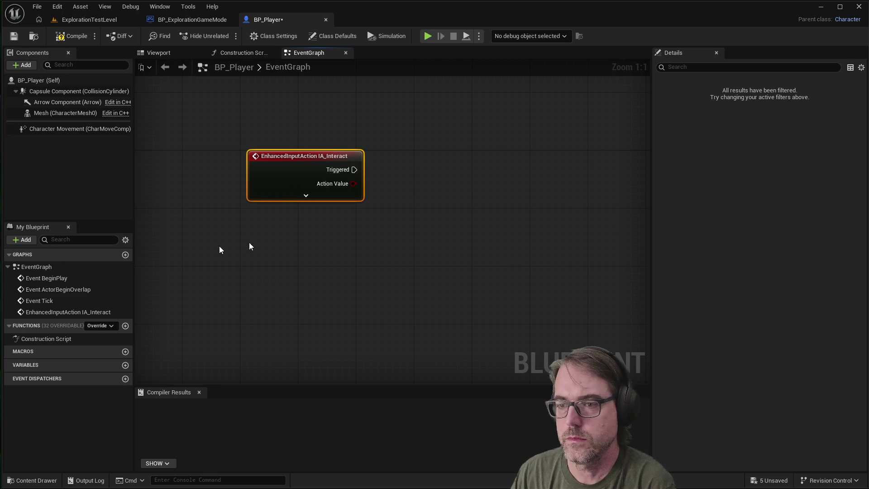
# Wire IA_Interact's Triggered pin into a new Print String node printing Hello.
pyautogui.moveTo(353, 169); pyautogui.dragTo(444, 171)
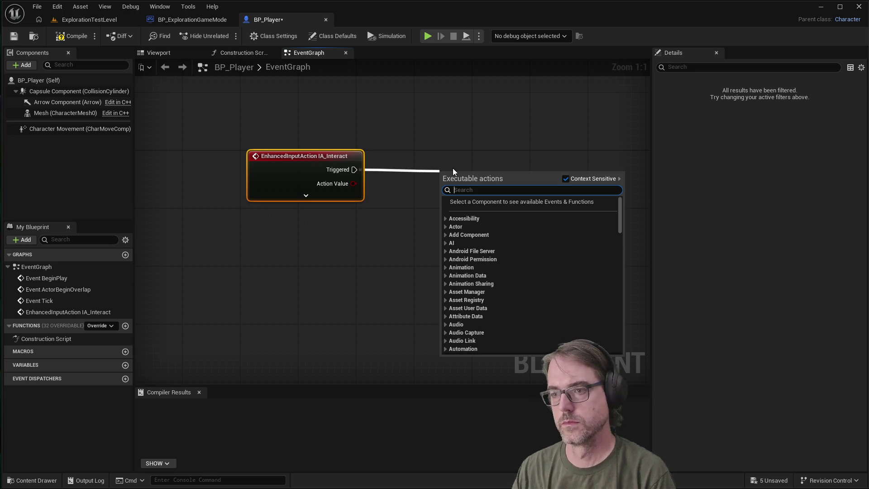
pyautogui.write('print')
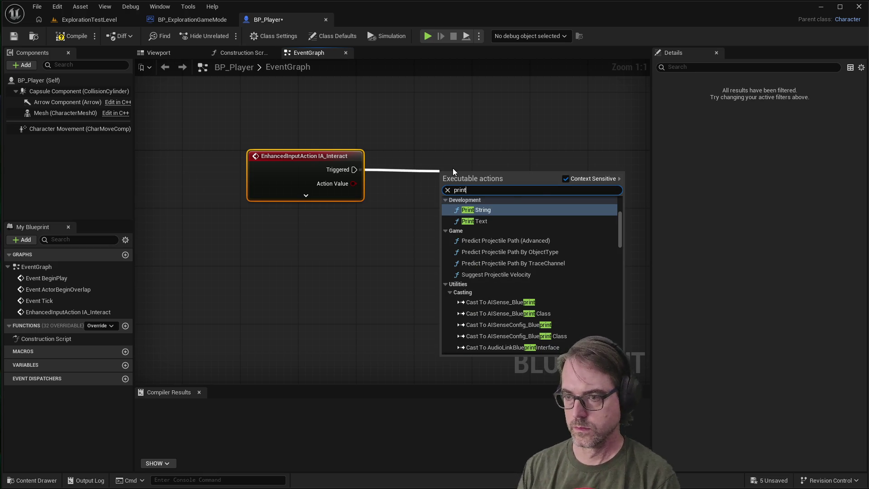
pyautogui.click(501, 210)
pyautogui.moveTo(486, 171); pyautogui.dragTo(530, 155)
pyautogui.click(403, 203)
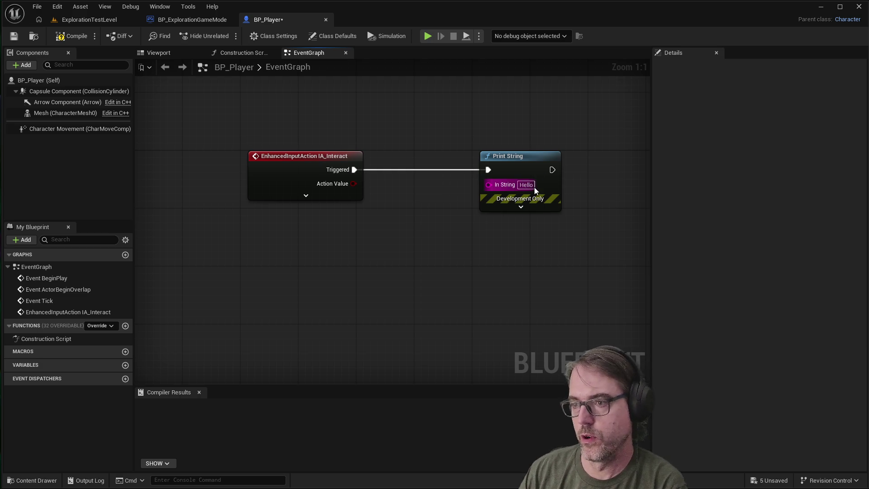
# Compile and save BP_Player, then start a Play test session.
pyautogui.click(14, 36)
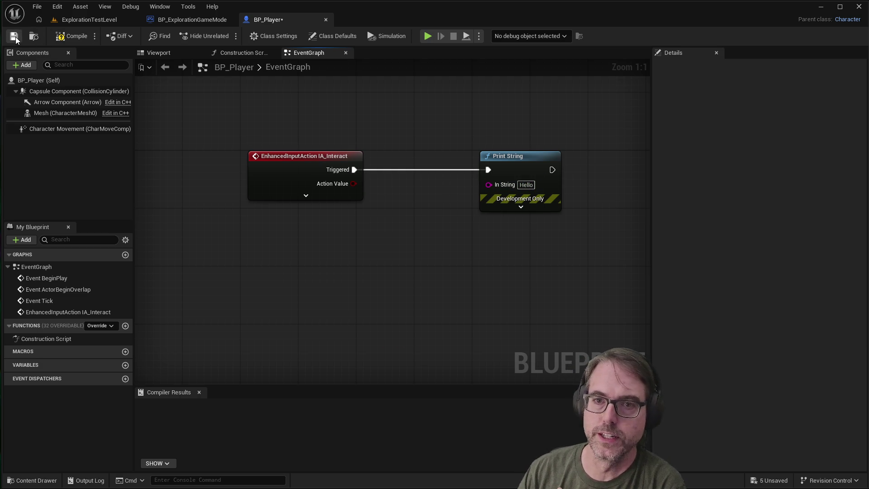
pyautogui.click(68, 36)
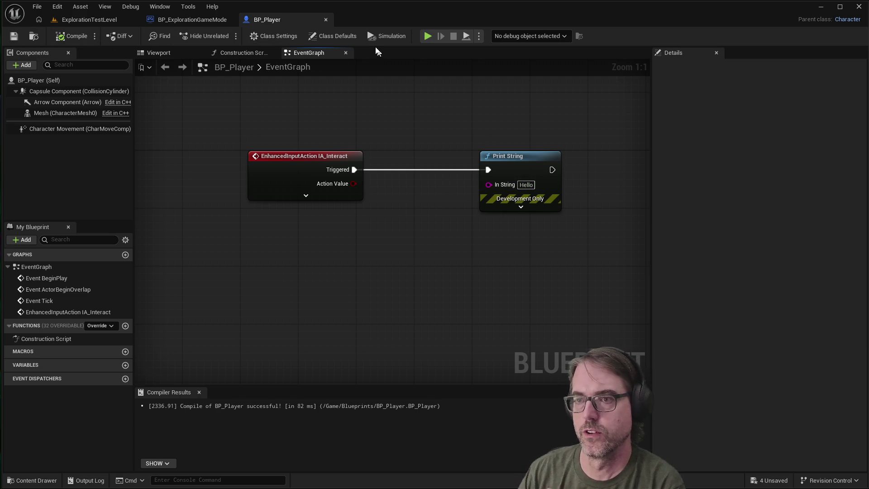
pyautogui.click(425, 36)
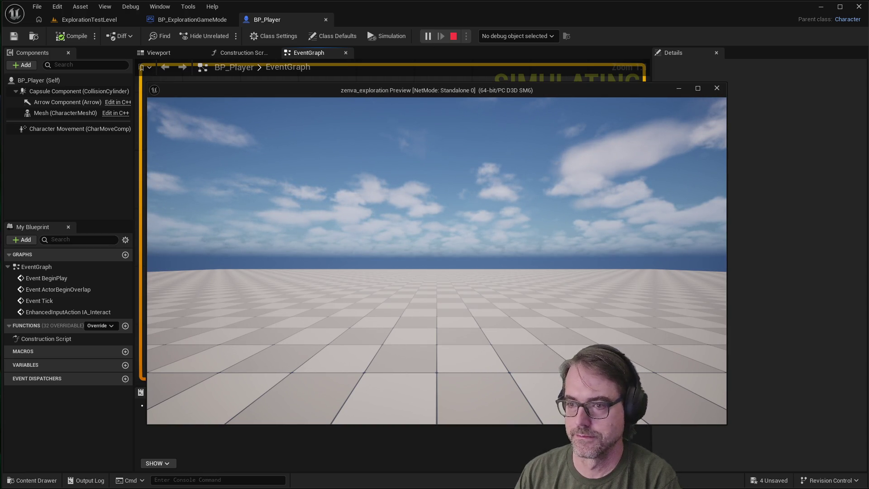
# Stop the test, recompile, and feed IA_Interact's Action Value into Print String's In String.
pyautogui.press('Escape')
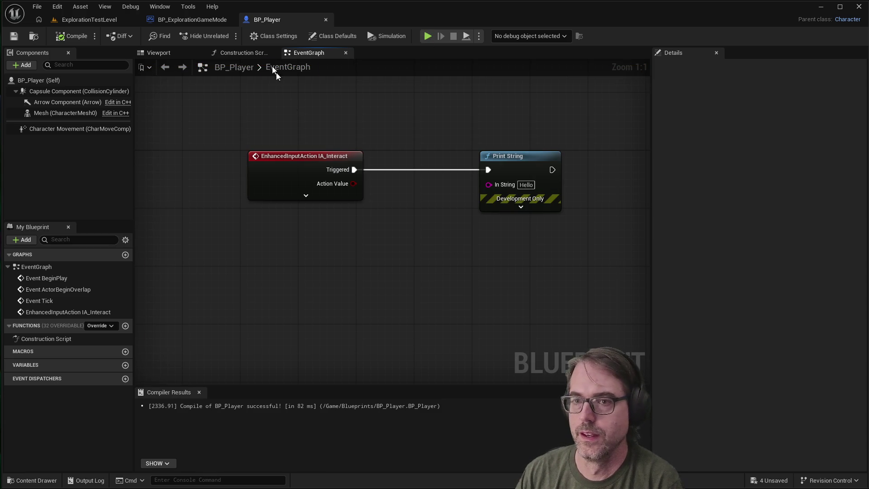
pyautogui.click(72, 36)
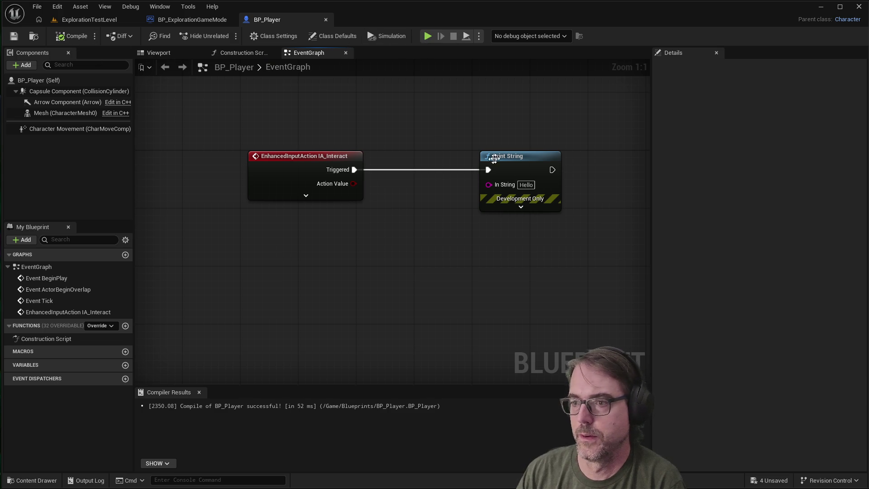
pyautogui.moveTo(353, 183); pyautogui.dragTo(488, 184)
pyautogui.moveTo(400, 159); pyautogui.dragTo(429, 186)
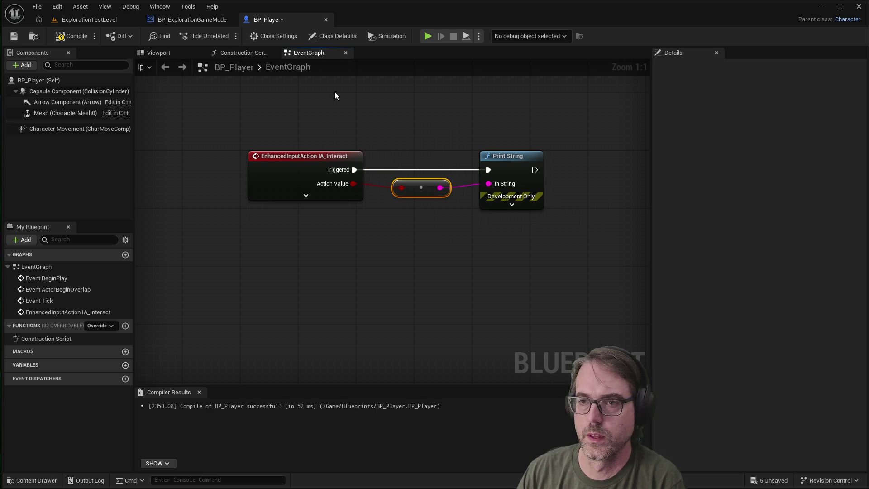
pyautogui.click(444, 141)
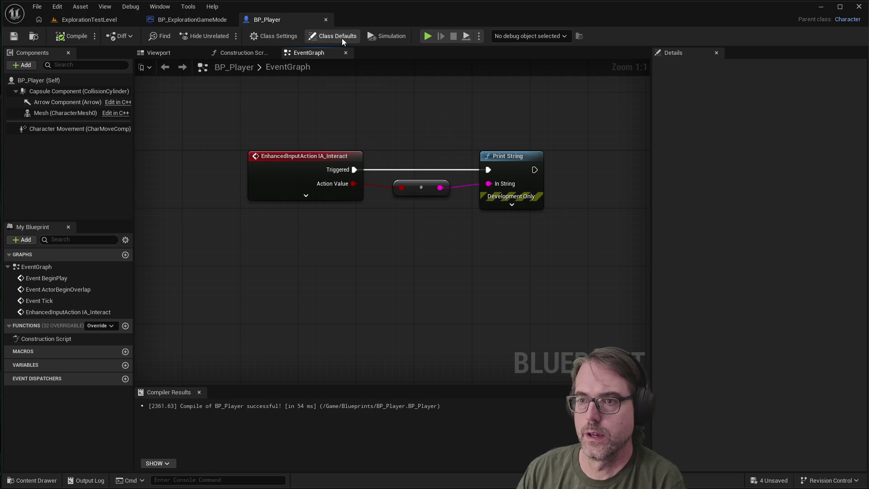
# Run another quick play test, then delete the Action Value conversion node.
pyautogui.click(428, 36)
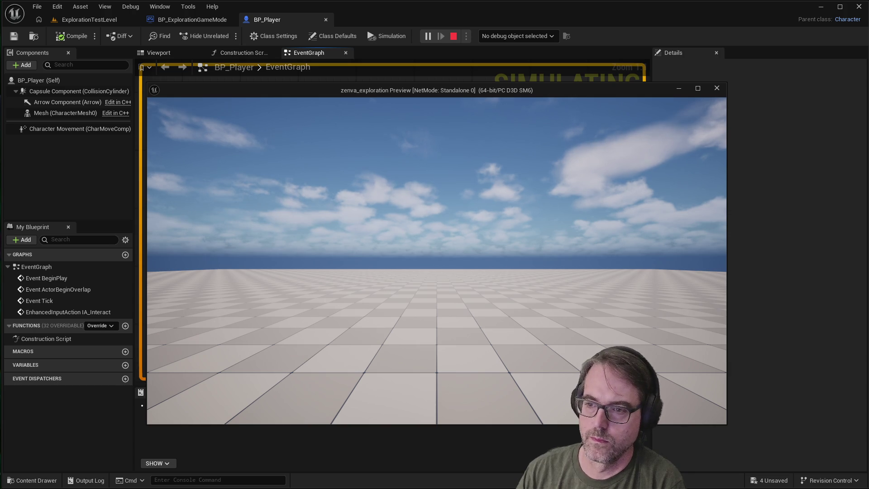
pyautogui.press('Escape')
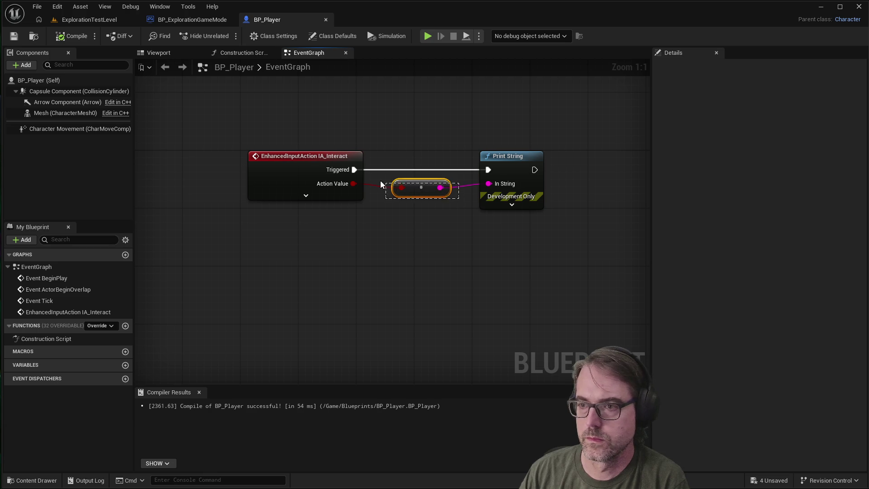
pyautogui.click(423, 187)
pyautogui.click(460, 185)
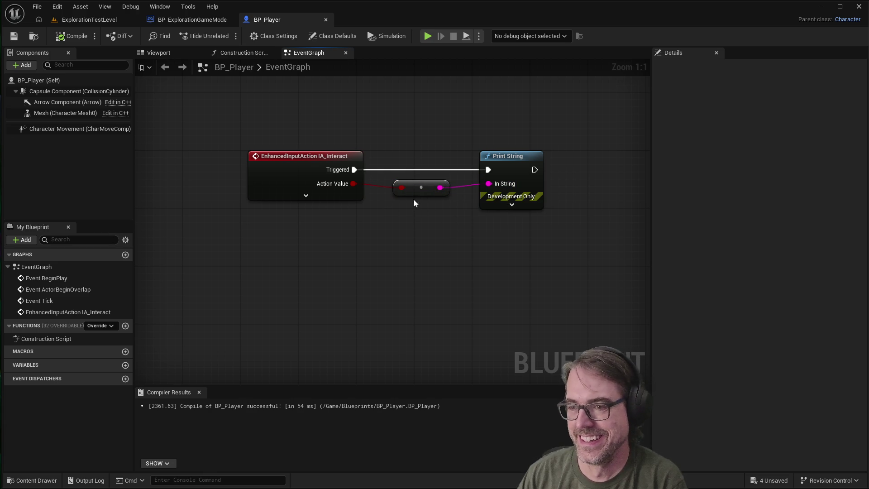
pyautogui.rightClick(423, 186)
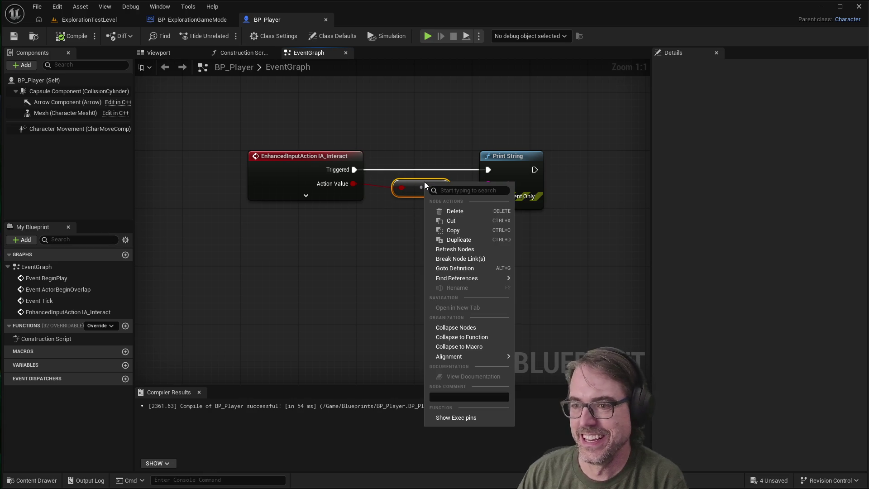
pyautogui.click(457, 212)
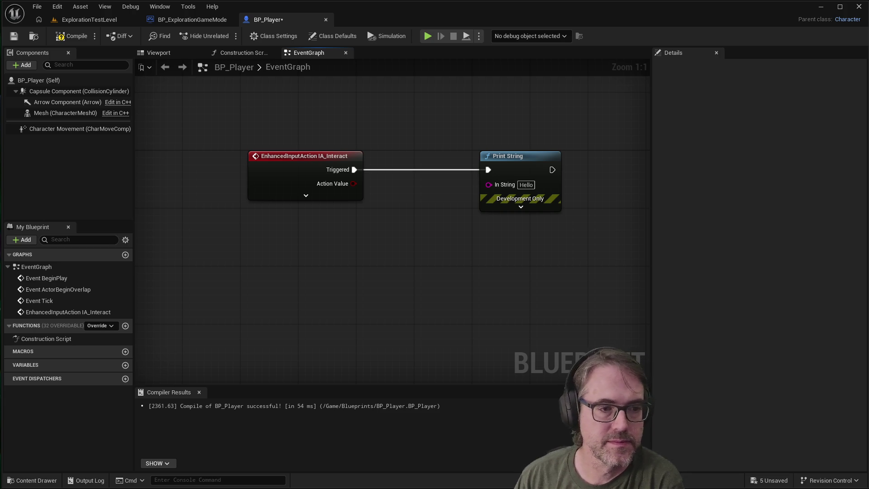
# Add a Get Player Controller node below the IA_Interact event via a 'getplayercon' search.
pyautogui.rightClick(277, 266)
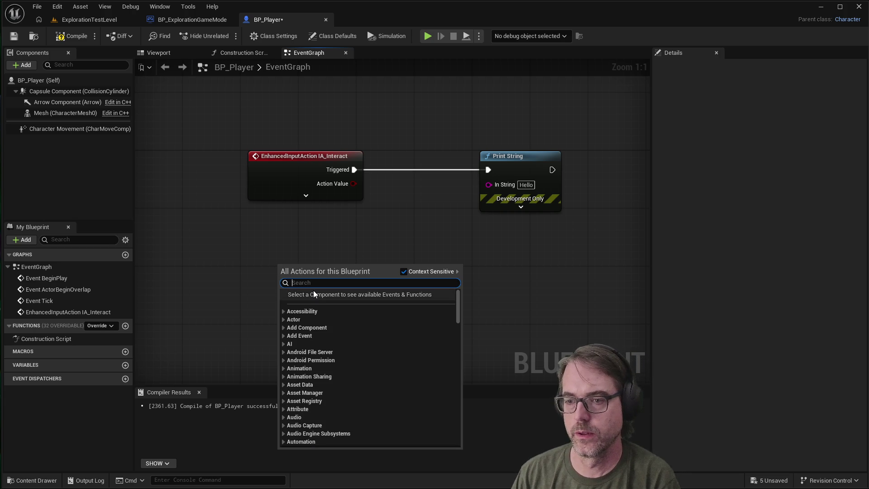
pyautogui.write('getplayerc')
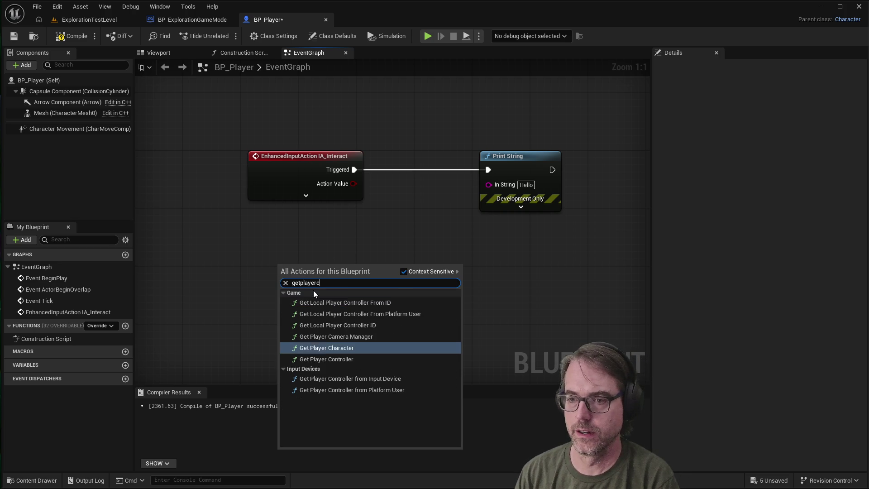
pyautogui.write('on')
pyautogui.click(346, 335)
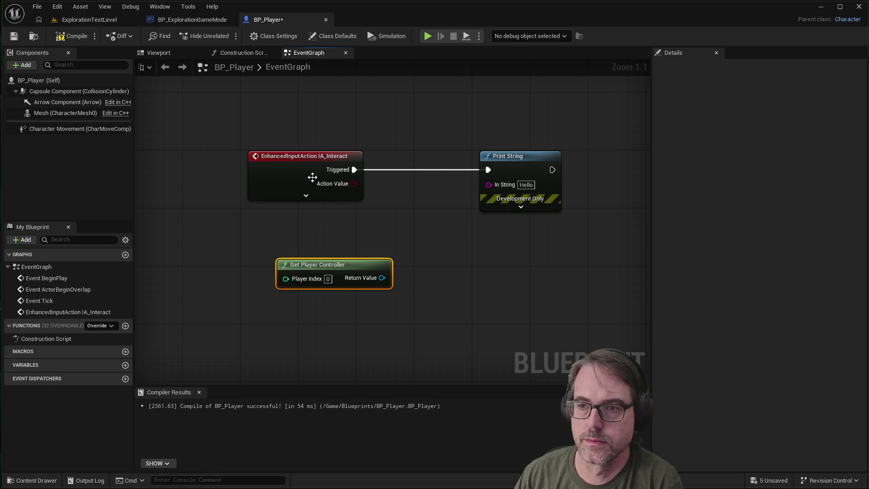
pyautogui.moveTo(341, 263)
pyautogui.mouseDown()
pyautogui.moveTo(260, 257)
pyautogui.moveTo(269, 253)
pyautogui.moveTo(259, 265)
pyautogui.moveTo(395, 276)
pyautogui.mouseUp()
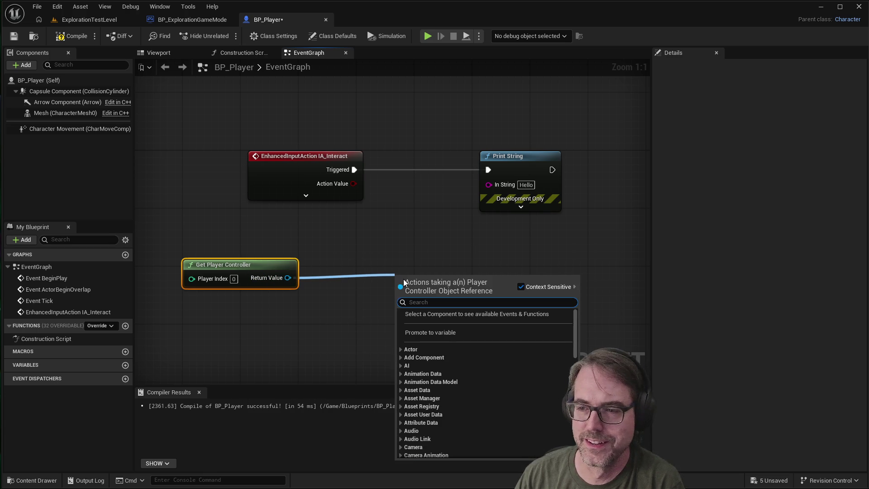
# Remove an accidental Add Component node, move Get Player Controller nearer the event, and reopen the Content Drawer.
pyautogui.write('ehanced')
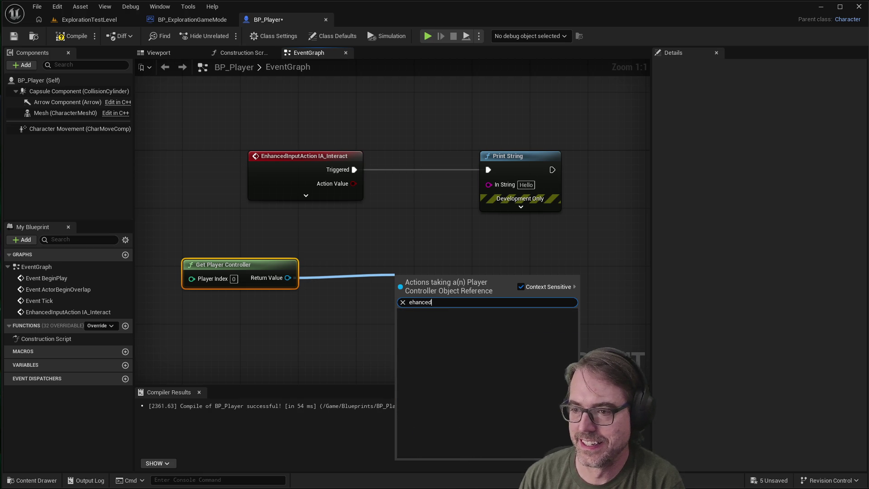
pyautogui.press('BackSpace')
pyautogui.press('BackSpace')
pyautogui.press('BackSpace')
pyautogui.write('nch')
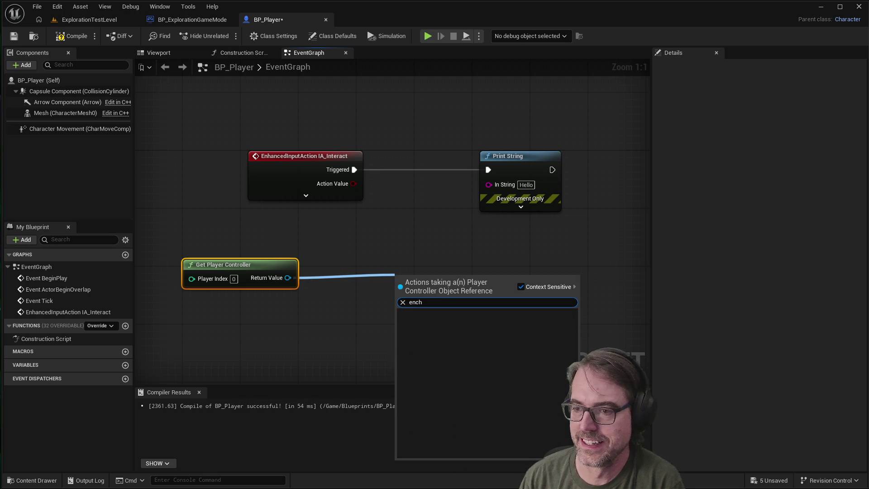
pyautogui.write('anced')
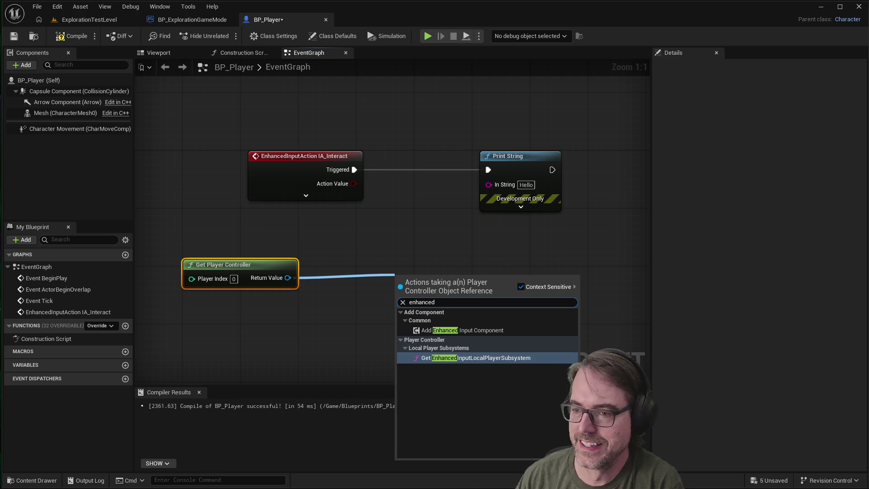
pyautogui.click(459, 330)
pyautogui.rightClick(440, 282)
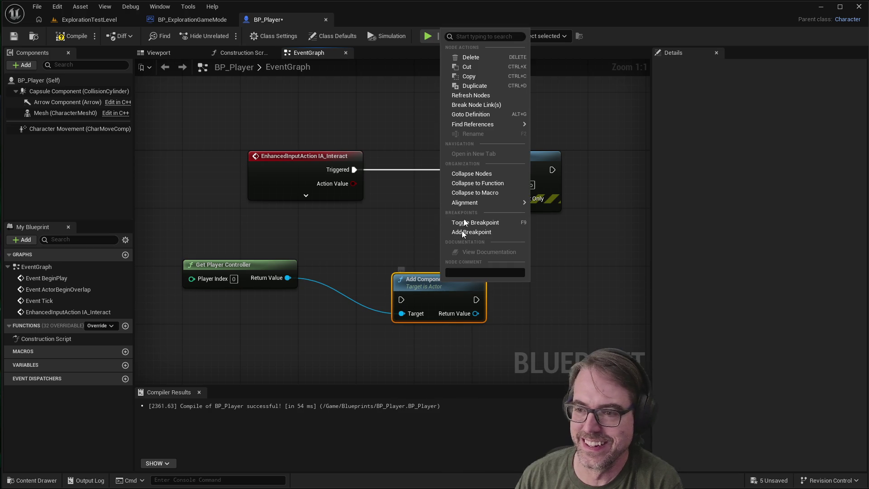
pyautogui.click(472, 59)
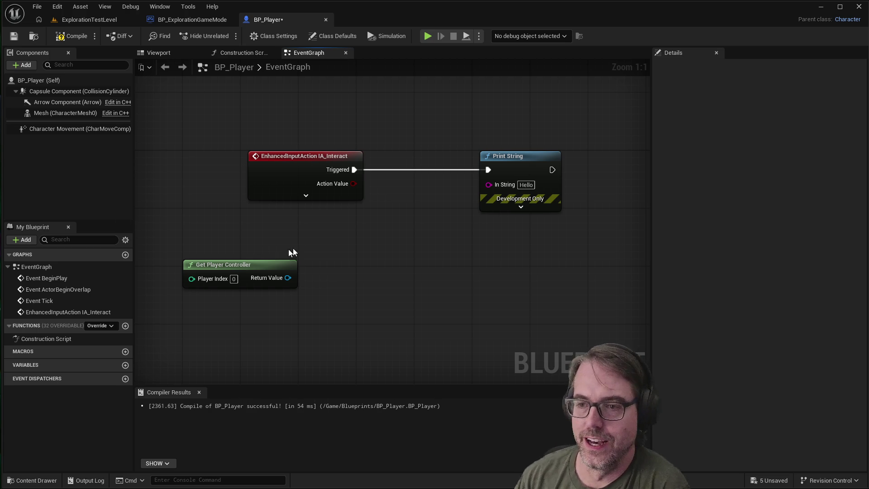
pyautogui.moveTo(250, 263); pyautogui.dragTo(235, 238)
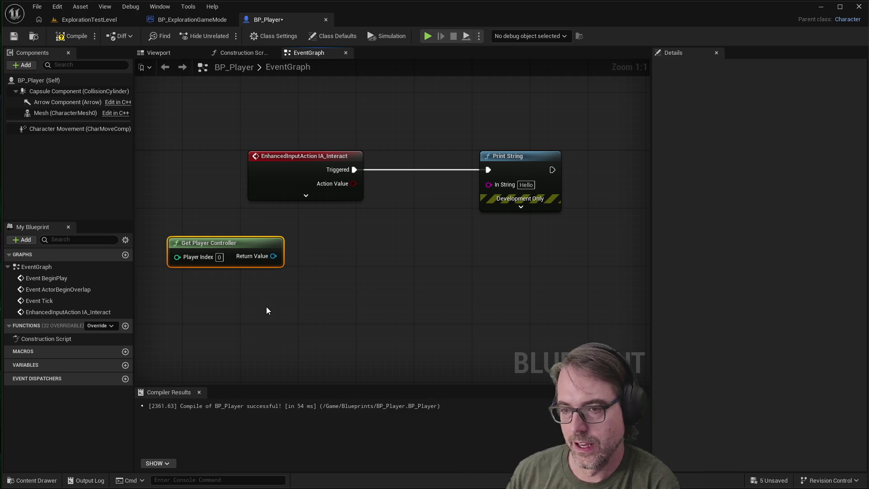
pyautogui.click(36, 481)
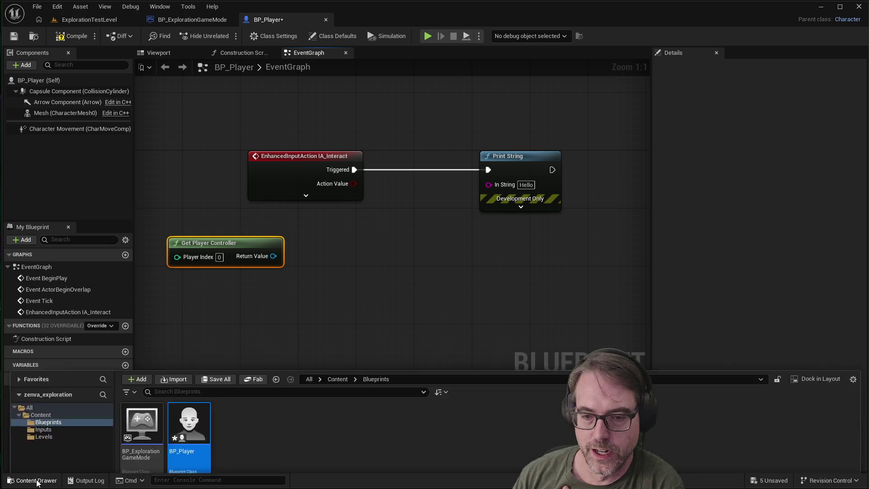
# Review the Inputs folder's input actions and PlayerInputMappingContext, then return to the graph's action list.
pyautogui.click(72, 371)
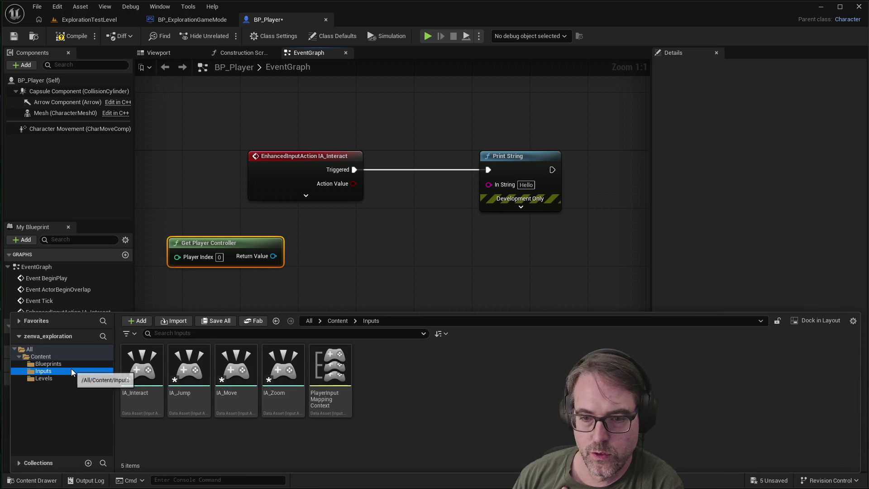
pyautogui.click(349, 276)
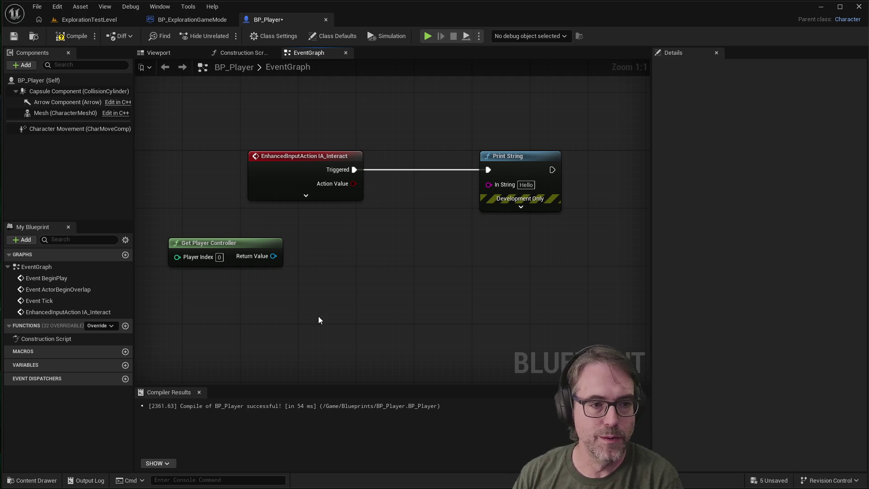
pyautogui.rightClick(329, 258)
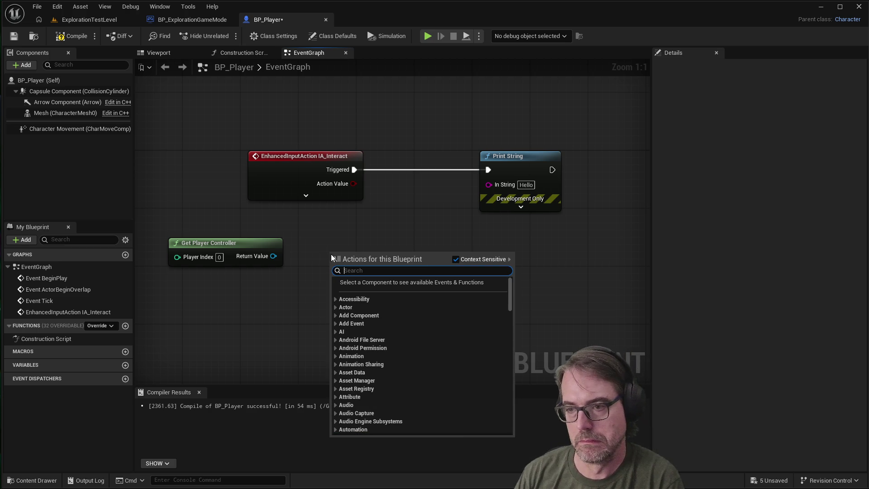
# Connect Get Player Controller's Return Value to a new Get EnhancedInputLocalPlayerSubsystem node and tidy both nodes.
pyautogui.moveTo(273, 256); pyautogui.dragTo(339, 248)
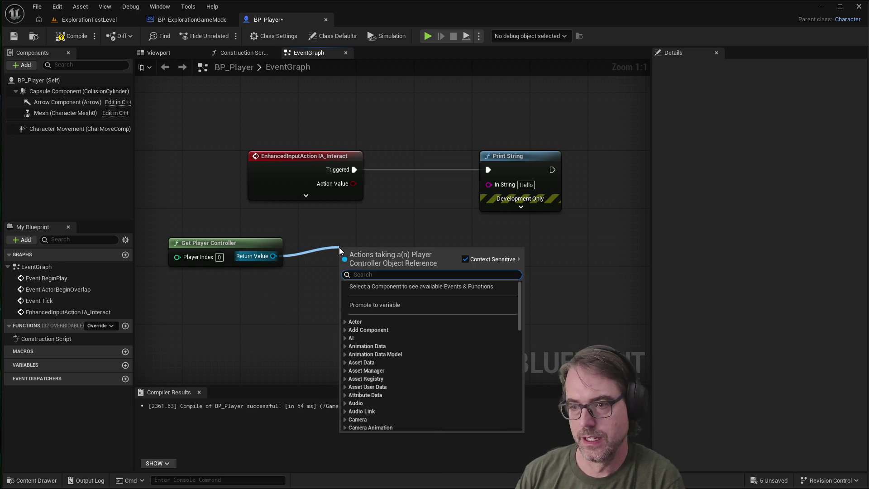
pyautogui.write('get enh')
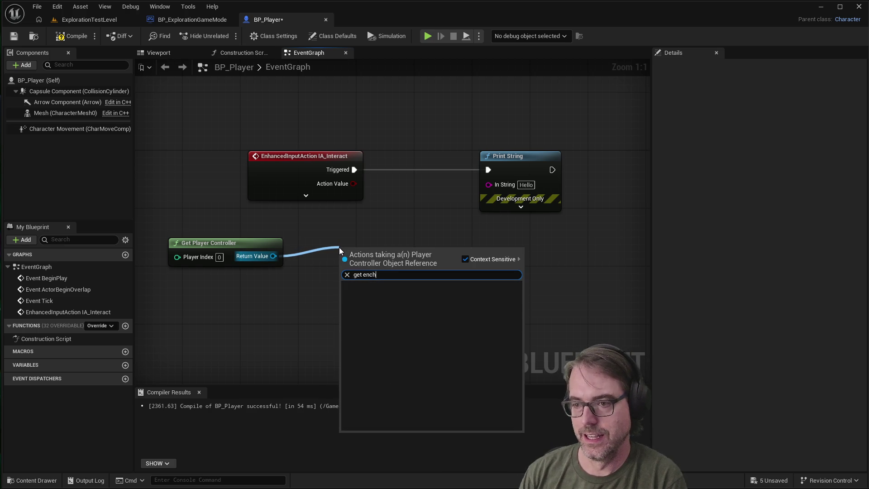
pyautogui.press('BackSpace')
pyautogui.press('BackSpace')
pyautogui.write('nh')
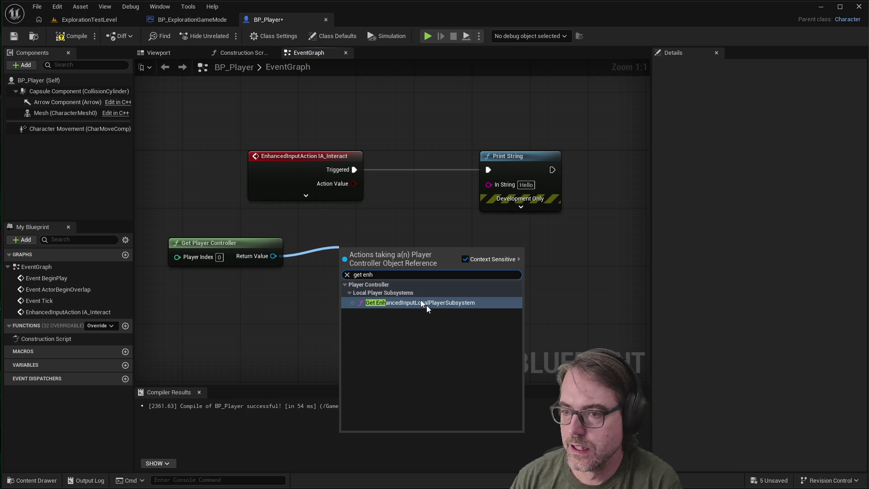
pyautogui.click(432, 302)
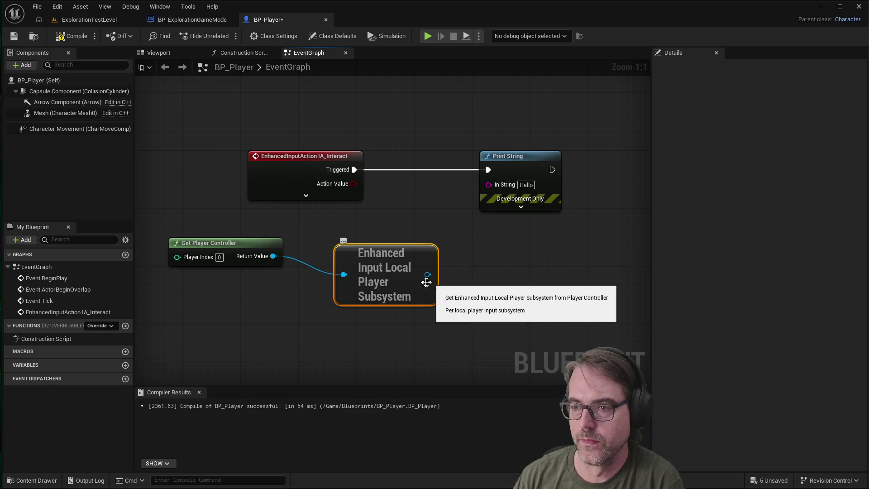
pyautogui.moveTo(402, 246); pyautogui.dragTo(394, 233)
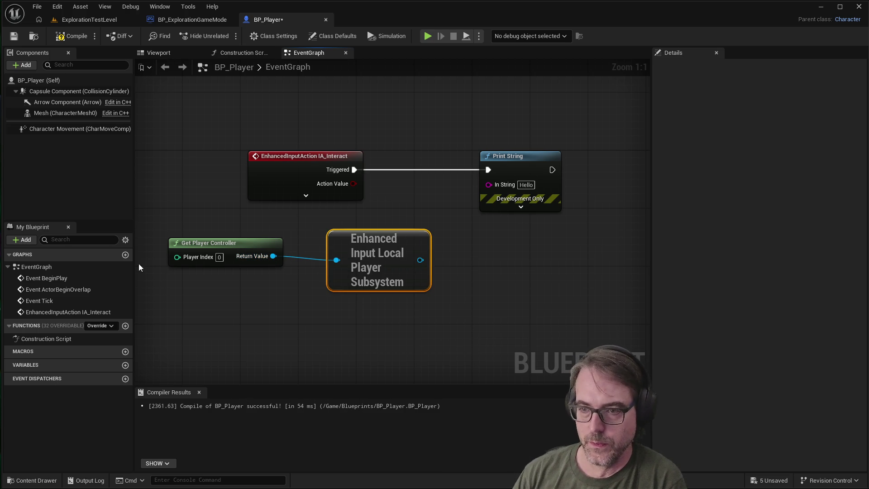
pyautogui.moveTo(199, 246); pyautogui.dragTo(207, 253)
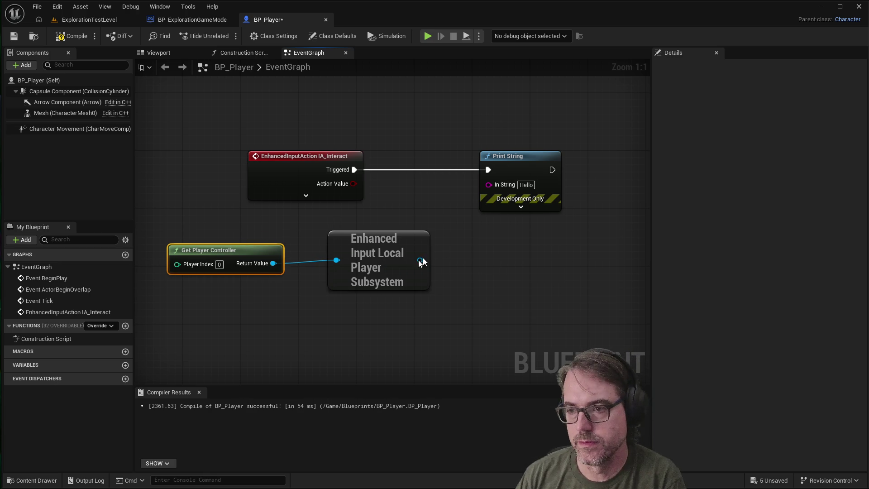
# Create an Add Mapping Context node targeting the Enhanced Input subsystem via an 'add mapping' search.
pyautogui.moveTo(420, 261); pyautogui.dragTo(484, 251)
pyautogui.write('add')
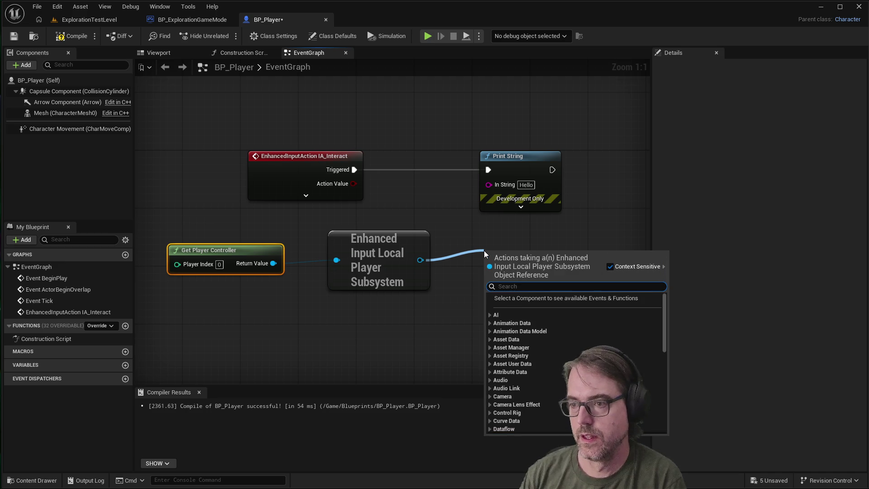
pyautogui.write(' mapping')
pyautogui.press('Return')
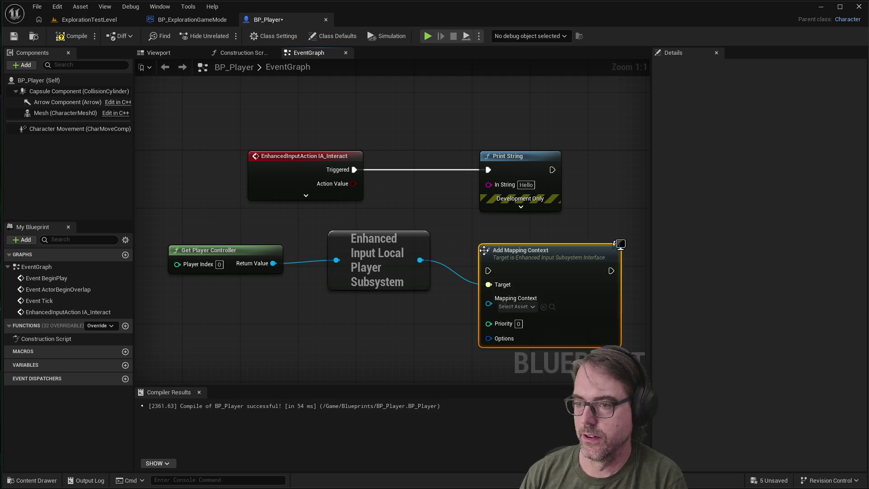
pyautogui.moveTo(496, 250); pyautogui.dragTo(496, 235)
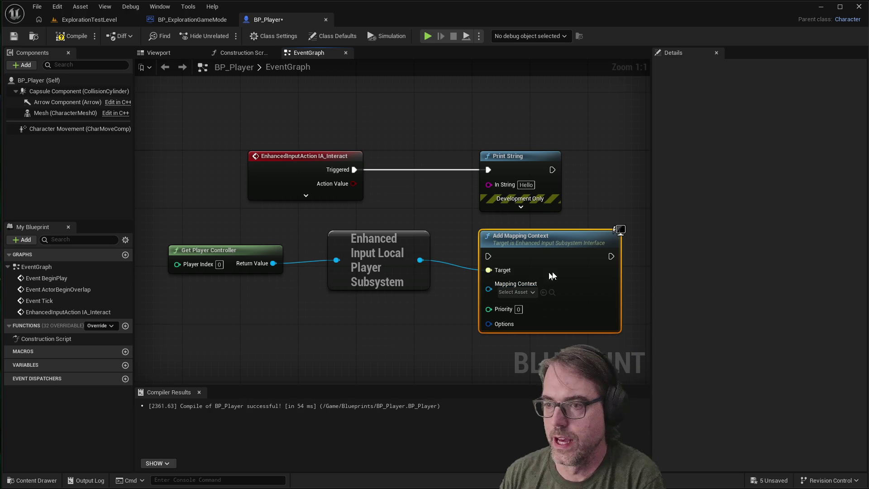
# Choose PlayerInputMappingContext as Add Mapping Context's Mapping Context and line up the nodes.
pyautogui.click(520, 292)
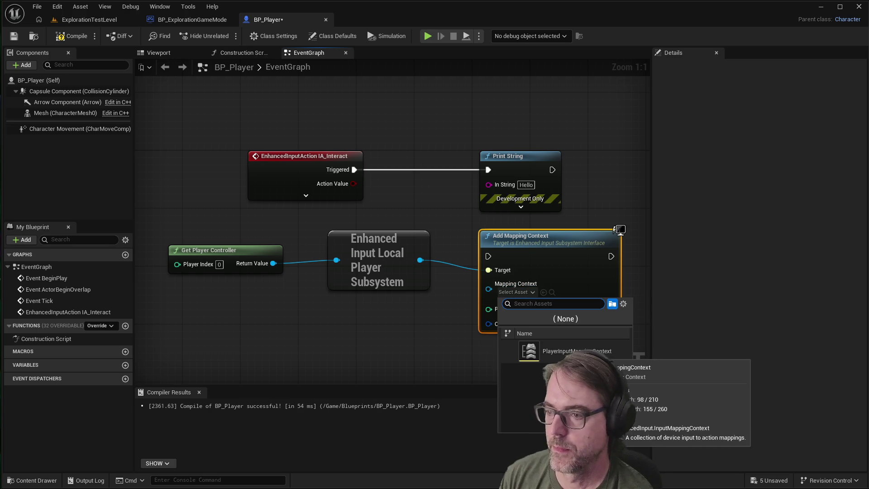
pyautogui.click(583, 352)
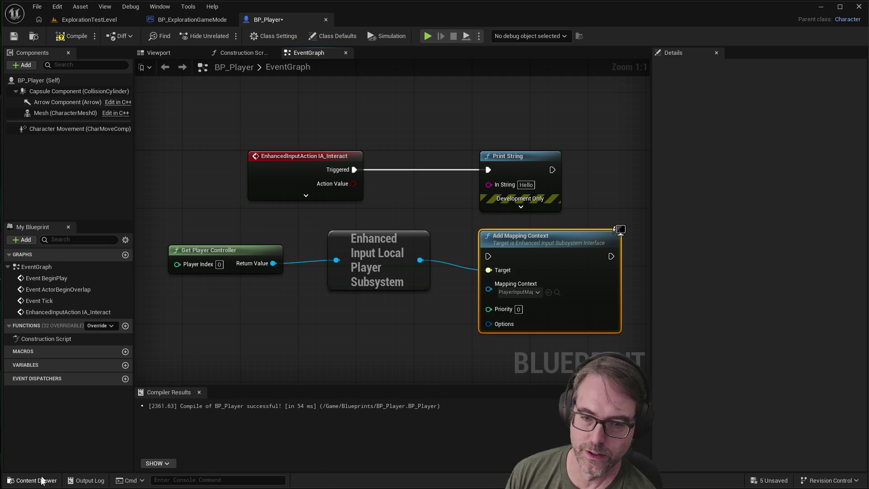
pyautogui.moveTo(513, 240)
pyautogui.mouseDown()
pyautogui.moveTo(532, 233)
pyautogui.moveTo(529, 226)
pyautogui.moveTo(528, 240)
pyautogui.mouseUp()
pyautogui.moveTo(367, 251)
pyautogui.mouseDown()
pyautogui.moveTo(376, 266)
pyautogui.moveTo(378, 256)
pyautogui.mouseUp()
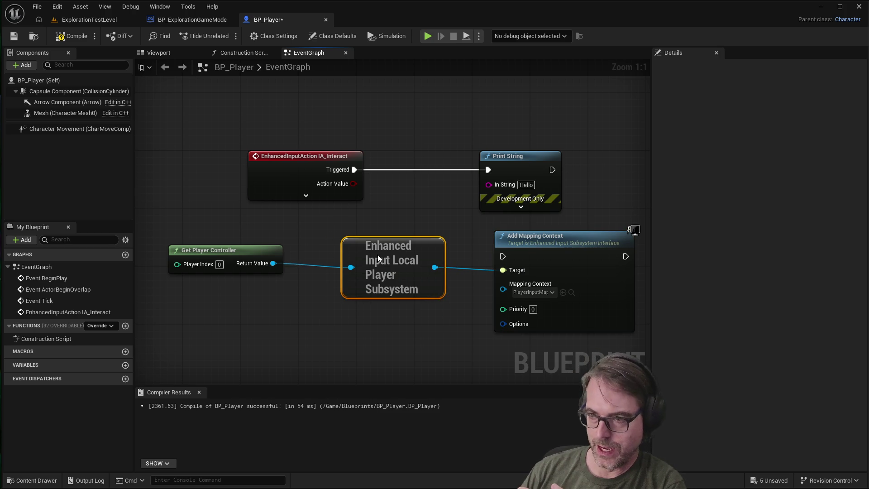
# Align Get Player Controller and Add Mapping Context, and delete the Print String node.
pyautogui.moveTo(256, 251); pyautogui.dragTo(270, 258)
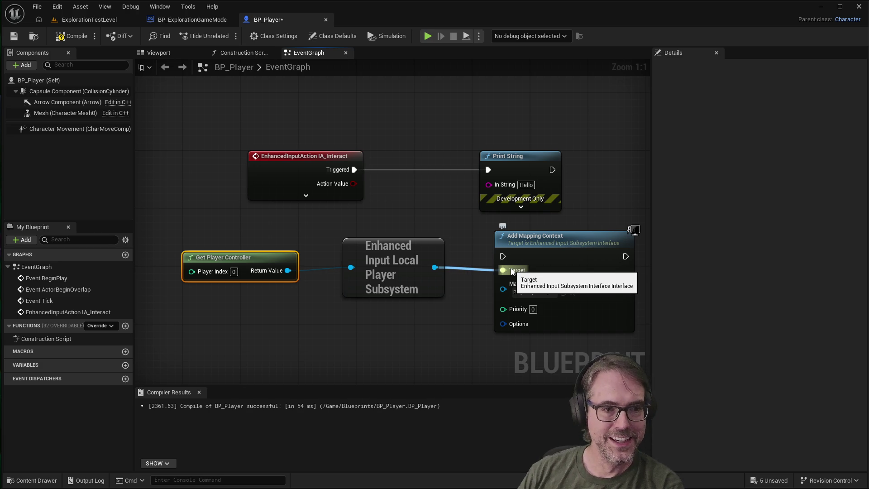
pyautogui.click(529, 237)
pyautogui.moveTo(529, 237); pyautogui.dragTo(531, 230)
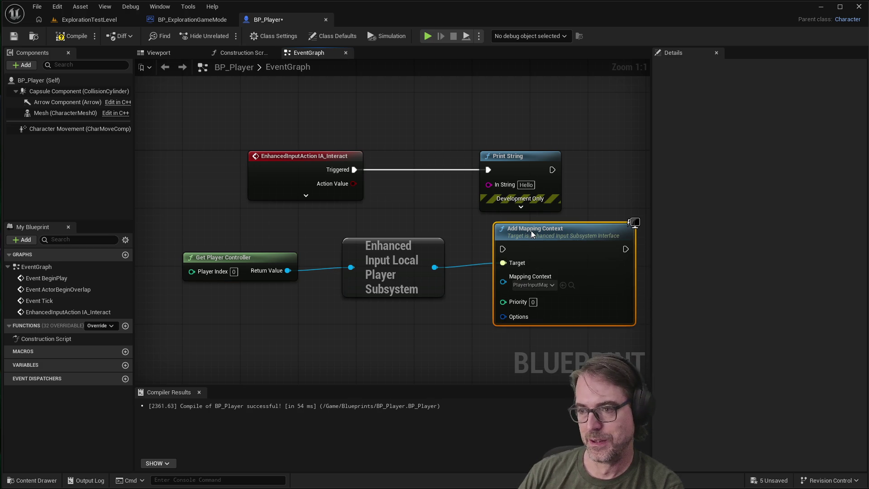
pyautogui.click(527, 158)
pyautogui.press('Delete')
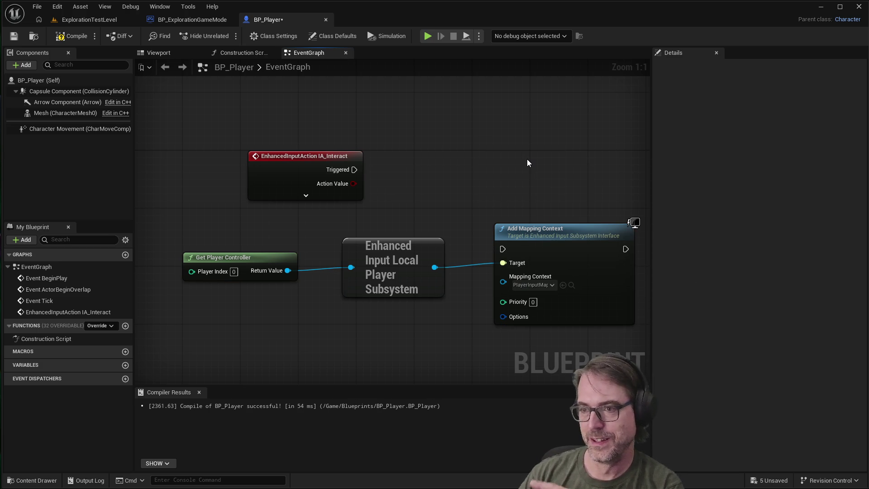
# Connect IA_Interact's Triggered pin to Add Mapping Context's exec input and rearrange the nodes.
pyautogui.moveTo(354, 169)
pyautogui.mouseDown()
pyautogui.moveTo(504, 250)
pyautogui.moveTo(534, 156)
pyautogui.mouseUp()
pyautogui.moveTo(394, 254); pyautogui.dragTo(408, 239)
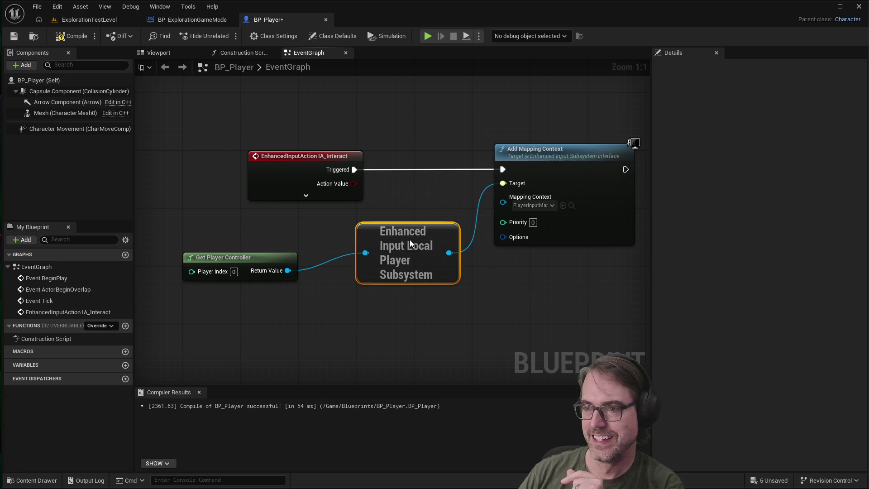
pyautogui.moveTo(265, 268); pyautogui.dragTo(272, 254)
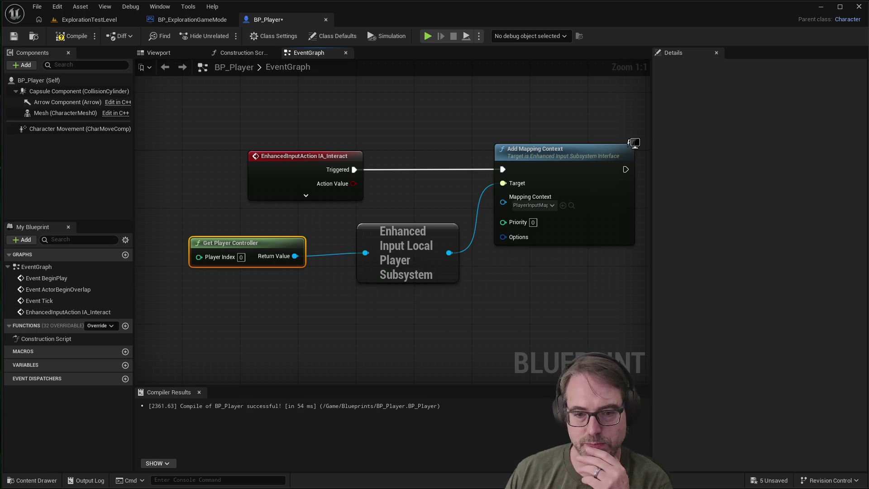
pyautogui.click(367, 342)
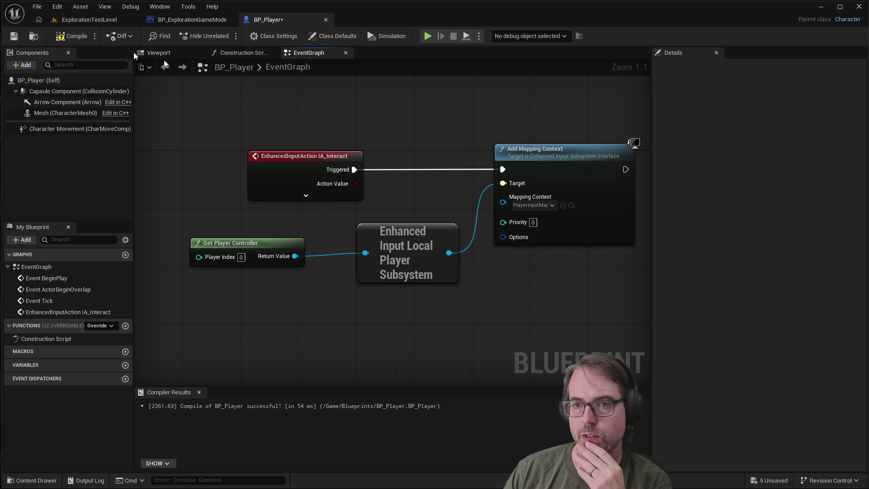
# Compile and save BP_Player, then run a brief test play and stop it.
pyautogui.click(13, 35)
pyautogui.click(72, 36)
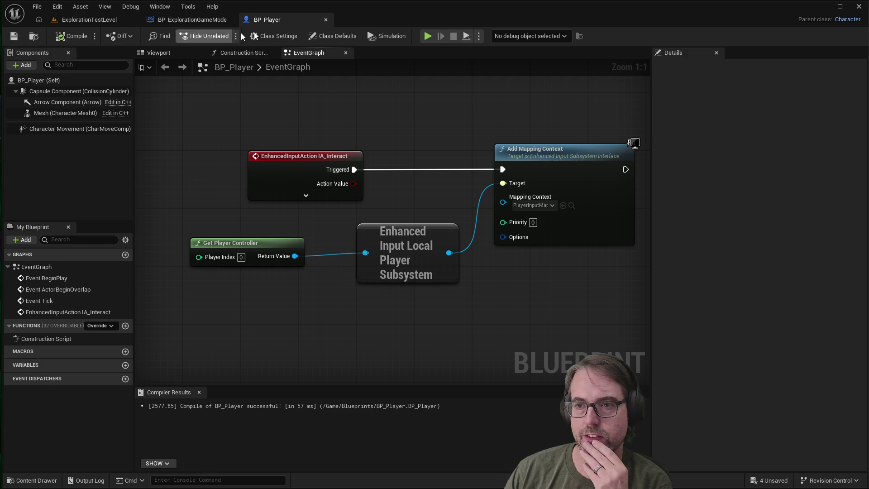
pyautogui.click(428, 36)
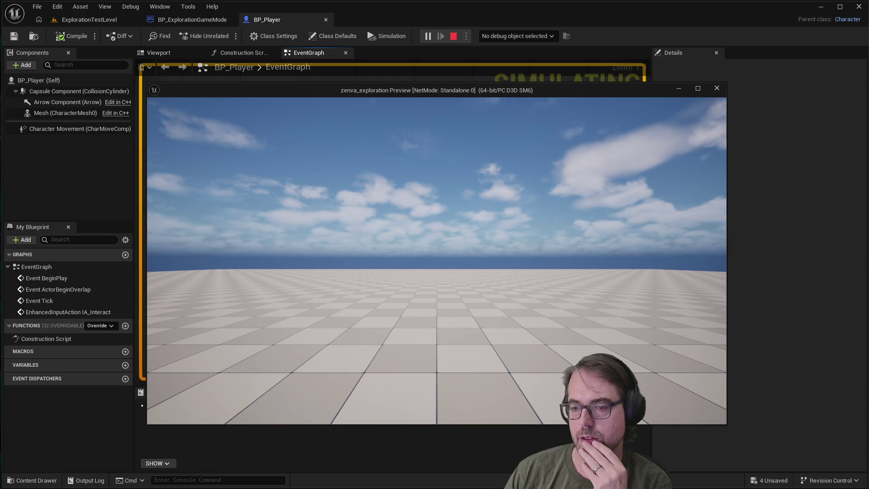
pyautogui.press('Escape')
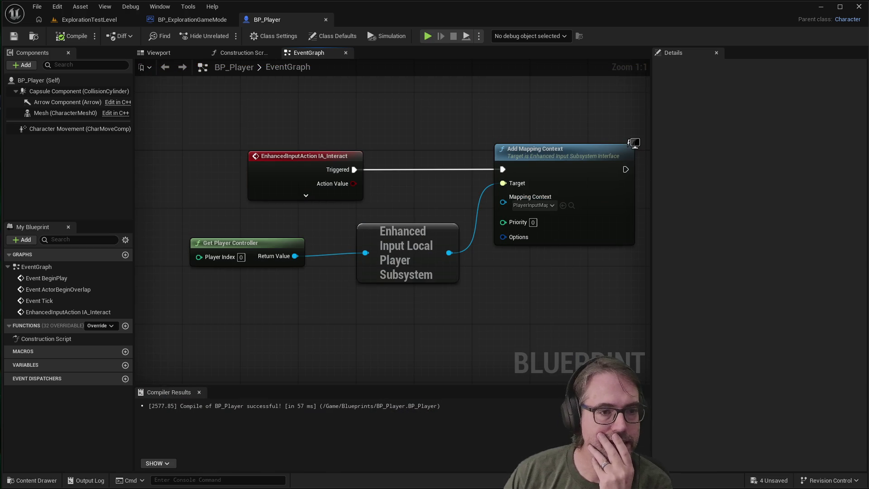
# Realign the subsystem and Get Player Controller nodes and widen the event graph area.
pyautogui.moveTo(364, 229); pyautogui.dragTo(356, 235)
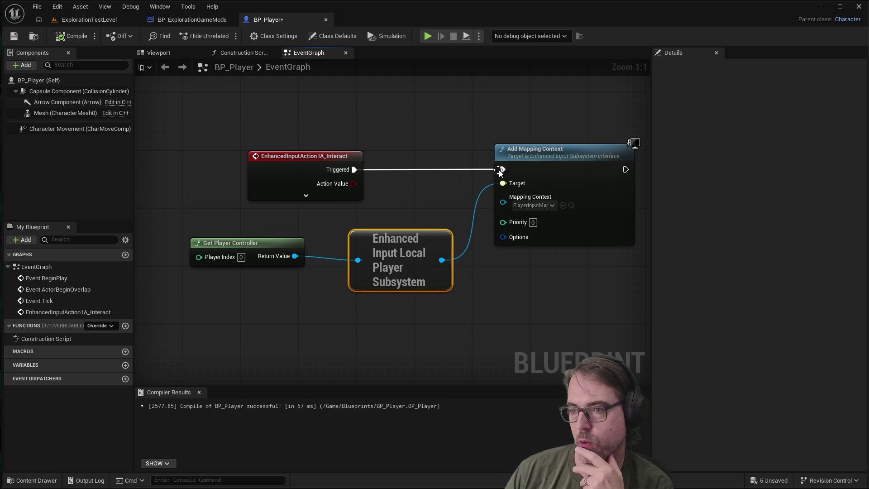
pyautogui.click(267, 251)
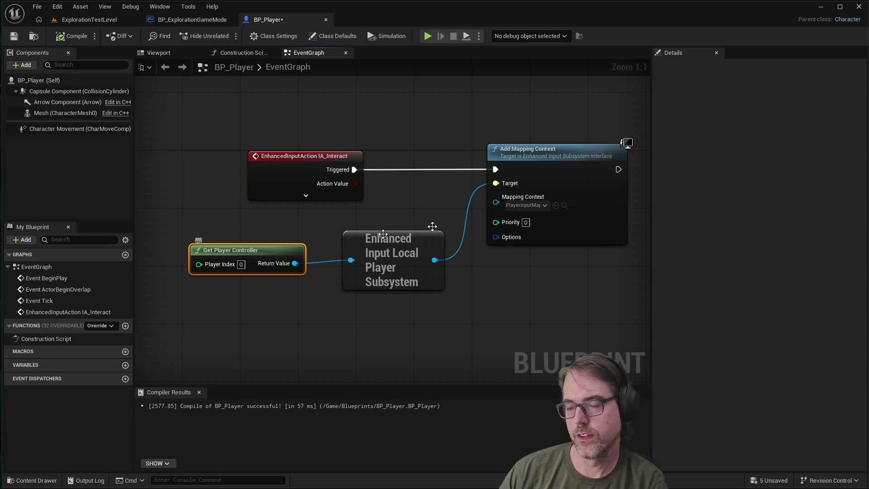
pyautogui.click(501, 294)
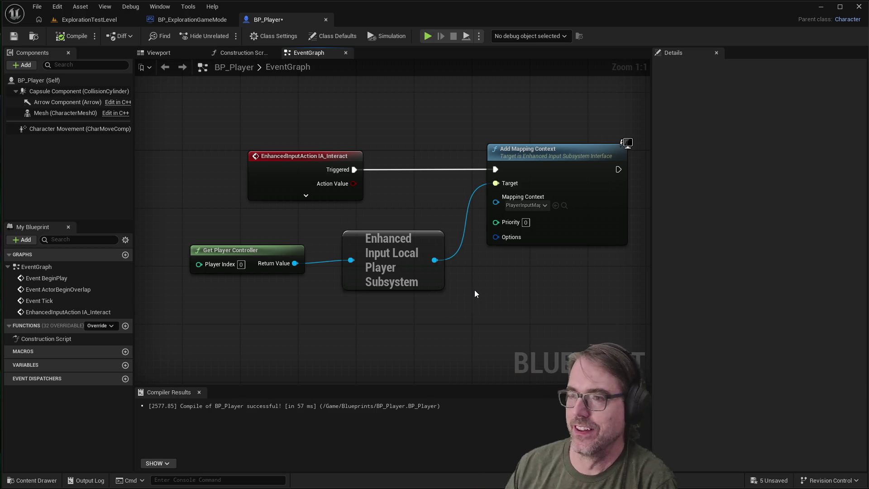
pyautogui.moveTo(652, 277)
pyautogui.mouseDown()
pyautogui.moveTo(697, 276)
pyautogui.moveTo(664, 277)
pyautogui.mouseUp()
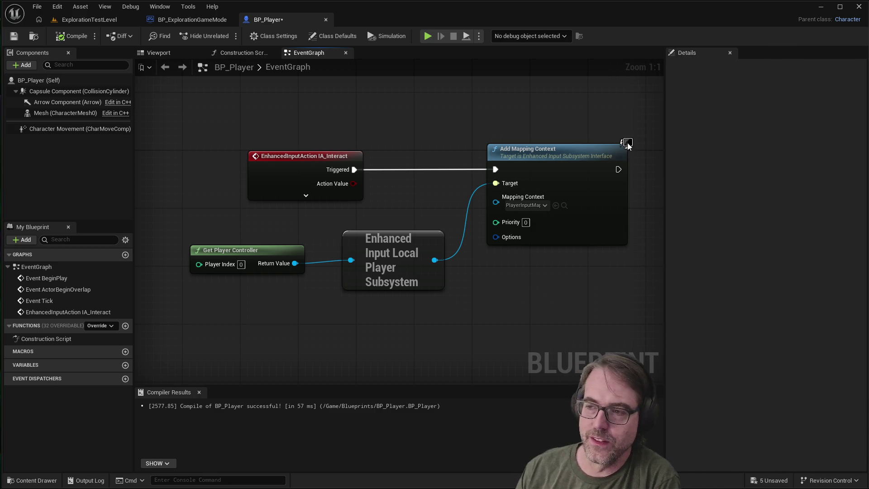
pyautogui.moveTo(559, 166)
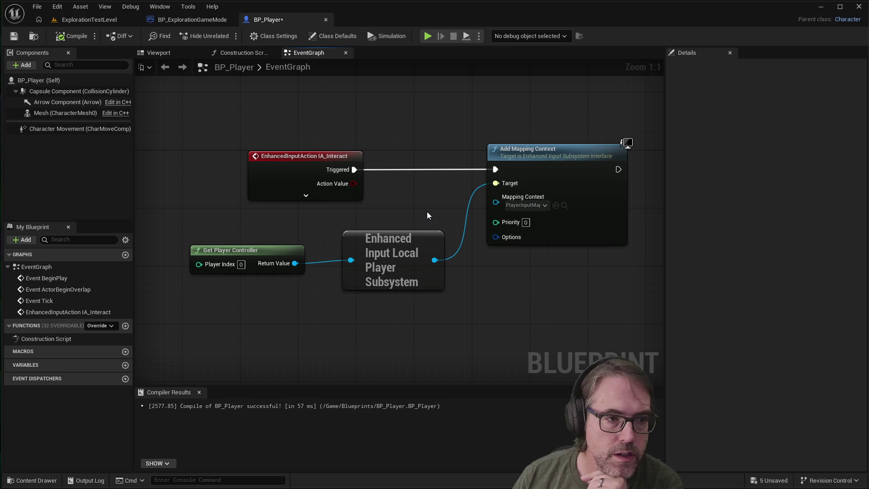
# Move the IA_Interact event node down and to the left.
pyautogui.scroll(-5, 348, 229)
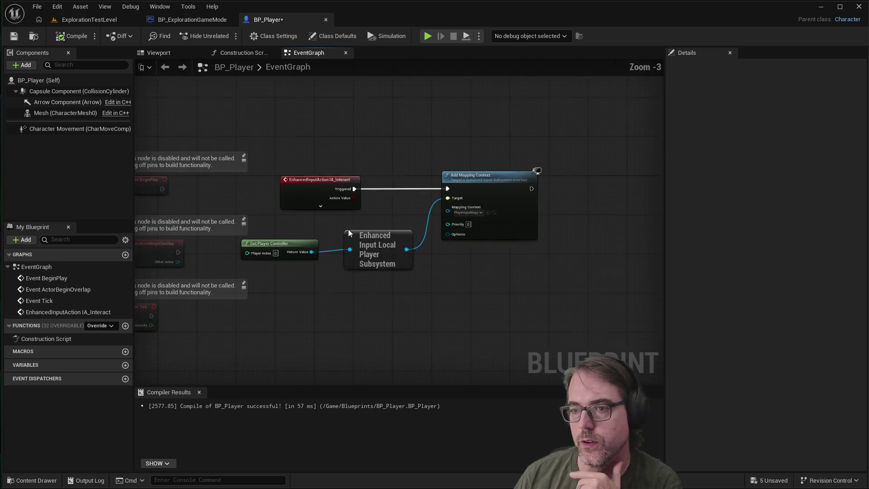
pyautogui.scroll(2, 387, 215)
pyautogui.click(298, 198)
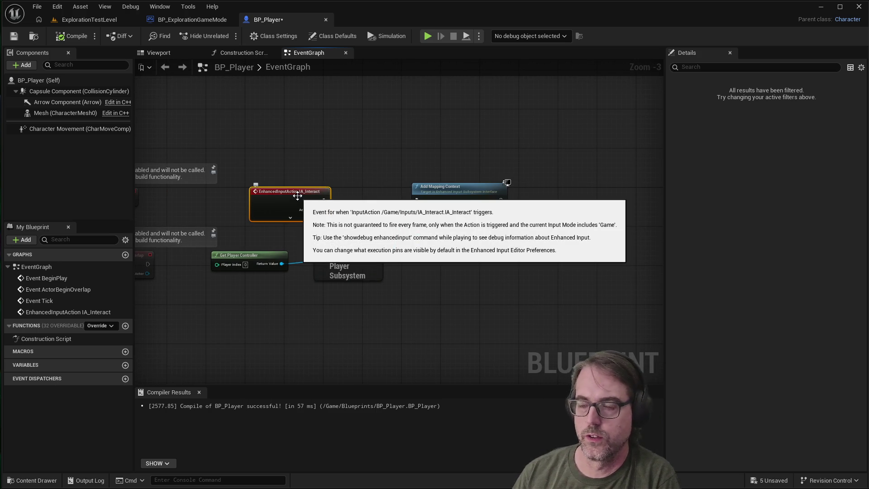
pyautogui.moveTo(308, 202)
pyautogui.mouseDown()
pyautogui.moveTo(296, 219)
pyautogui.moveTo(339, 384)
pyautogui.moveTo(326, 192)
pyautogui.mouseUp()
pyautogui.scroll(-2, 354, 288)
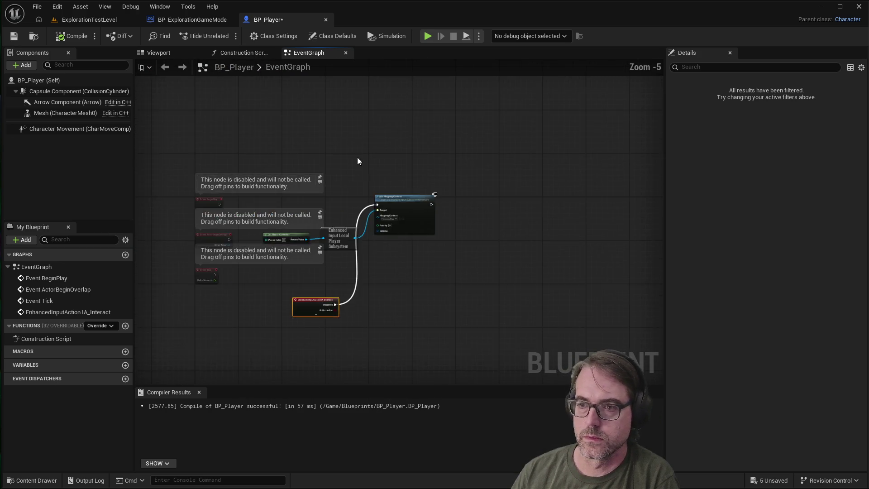
pyautogui.scroll(1, 330, 252)
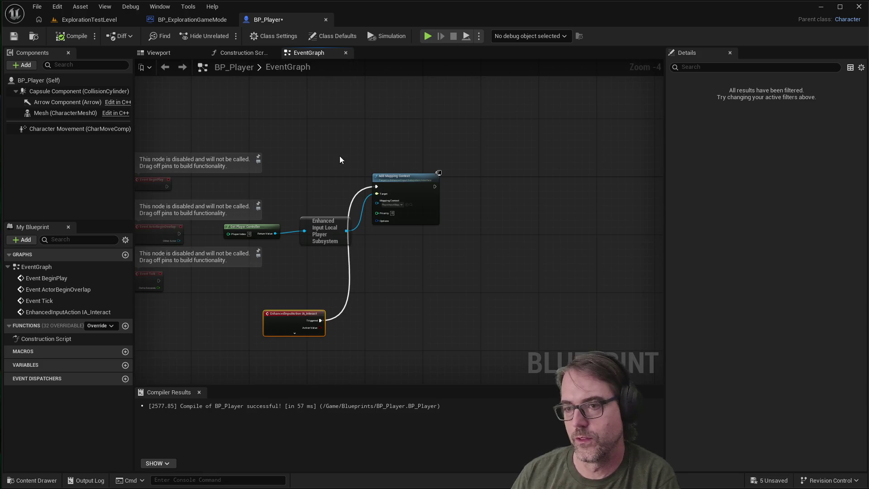
pyautogui.click(360, 189)
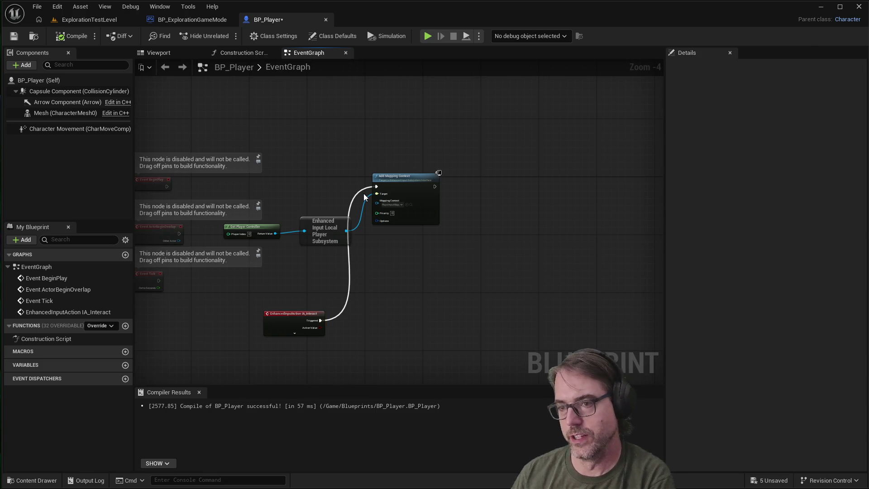
# Break the Triggered-to-Add Mapping Context link and place Event BeginPlay beside that chain.
pyautogui.rightClick(315, 323)
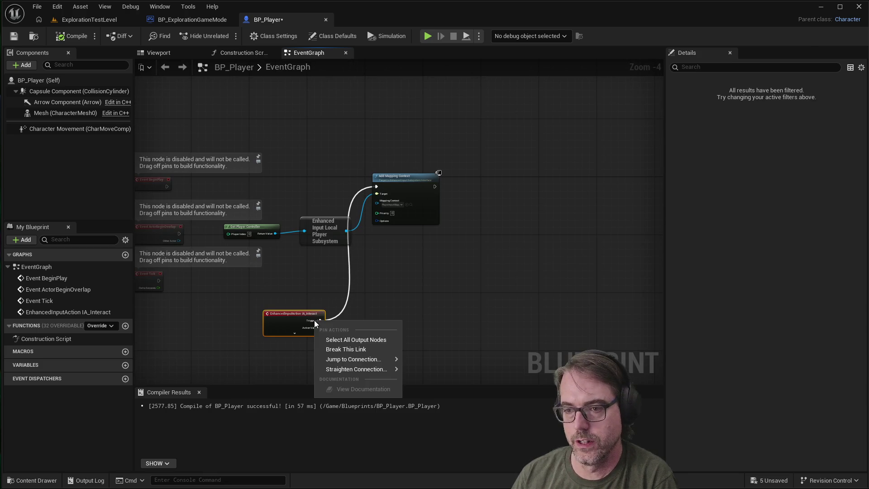
pyautogui.click(358, 351)
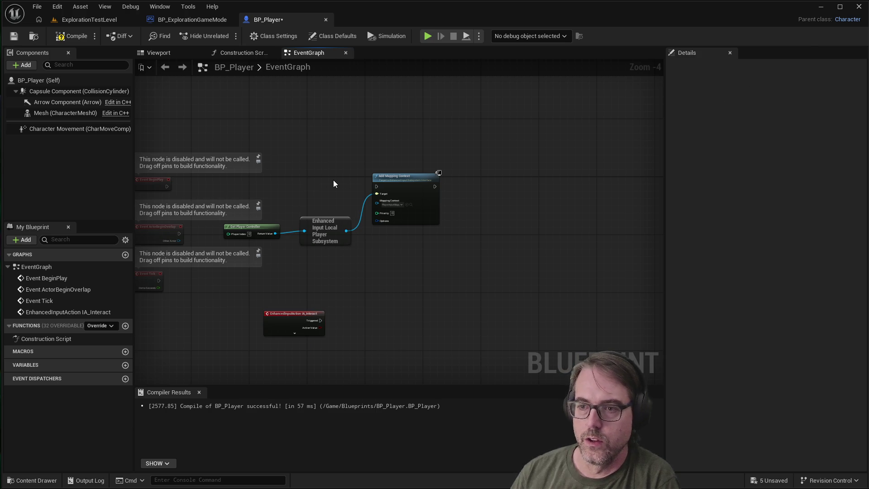
pyautogui.moveTo(157, 181)
pyautogui.mouseDown()
pyautogui.moveTo(316, 183)
pyautogui.moveTo(301, 183)
pyautogui.mouseUp()
pyautogui.scroll(4, 301, 181)
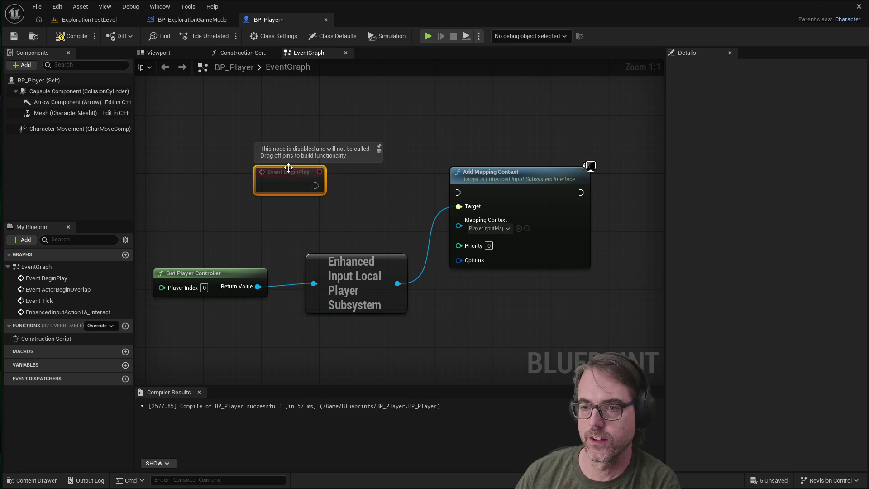
# Wire Event BeginPlay's exec pin into Add Mapping Context and nudge that node upward.
pyautogui.moveTo(316, 185); pyautogui.dragTo(458, 192)
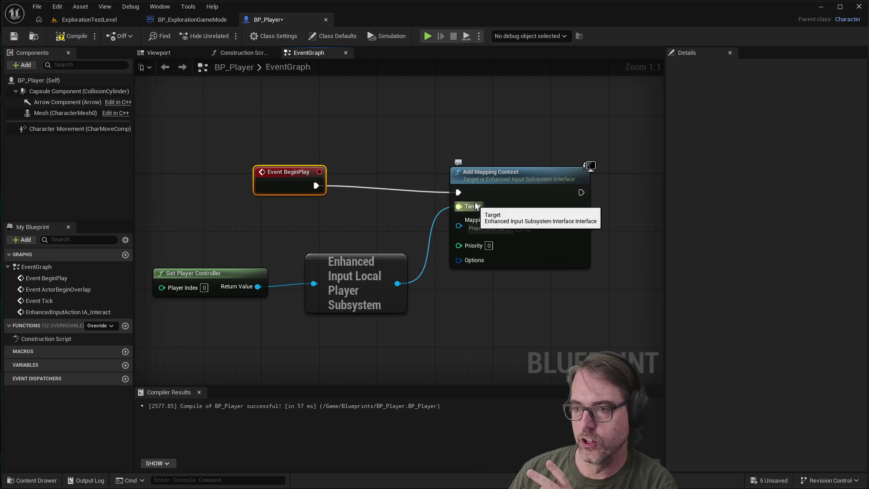
pyautogui.moveTo(529, 175); pyautogui.dragTo(531, 168)
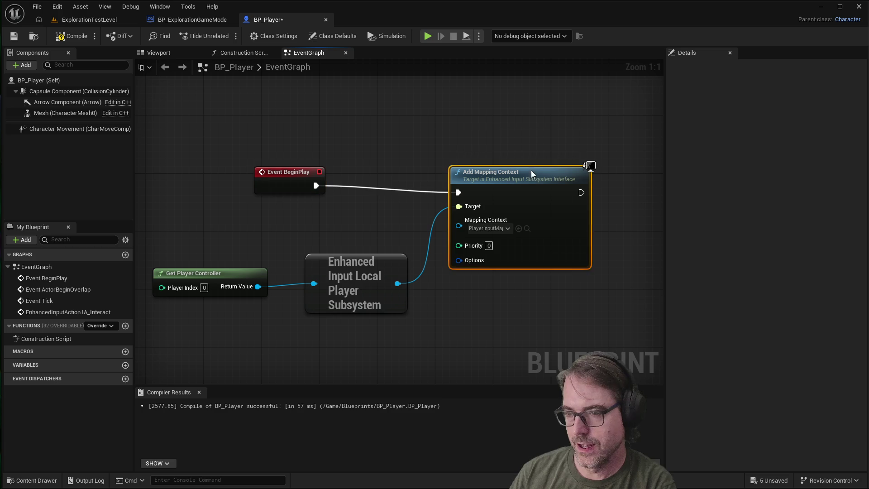
pyautogui.click(493, 319)
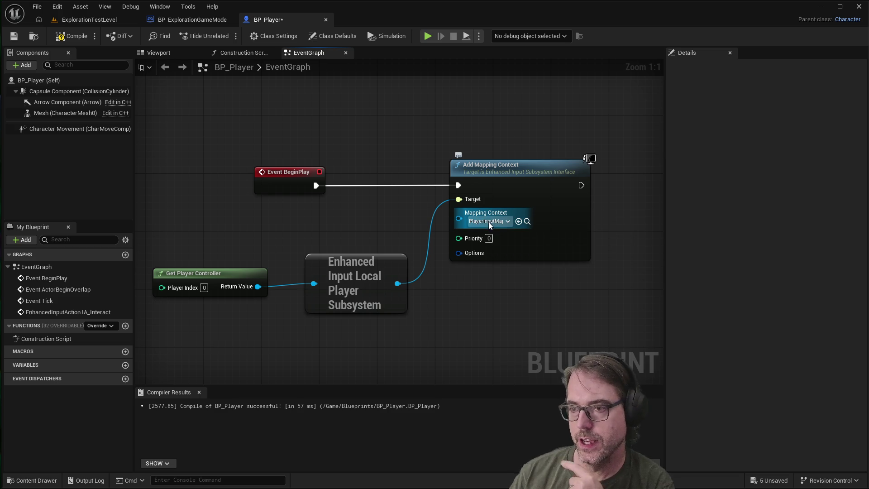
# Glance at the project's Inputs assets in the Content Drawer, then close it.
pyautogui.click(47, 482)
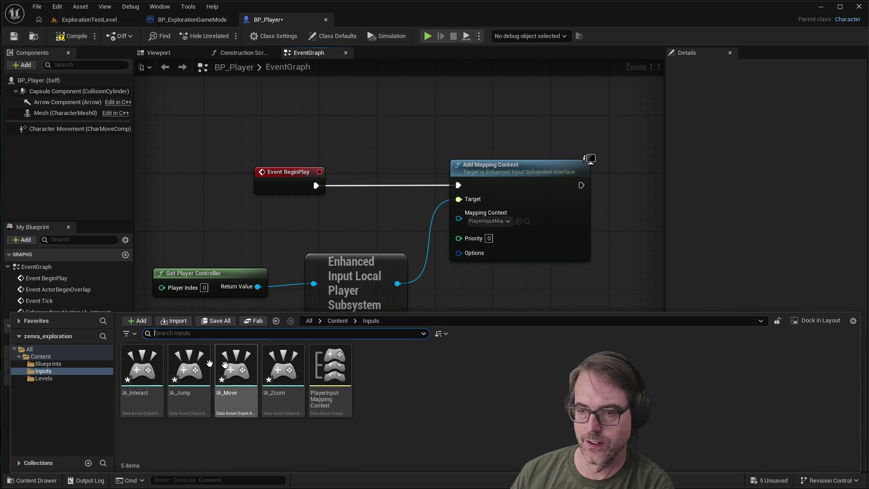
pyautogui.click(544, 280)
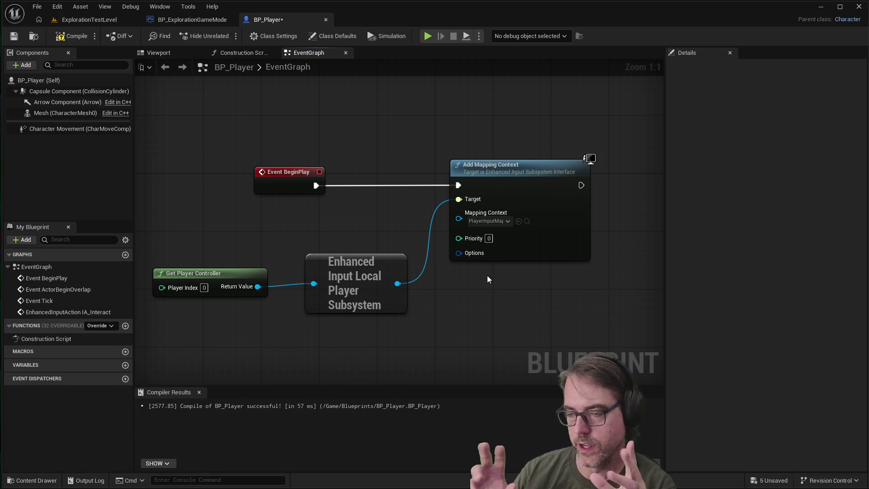
pyautogui.scroll(-1, 453, 286)
pyautogui.scroll(-1, 453, 285)
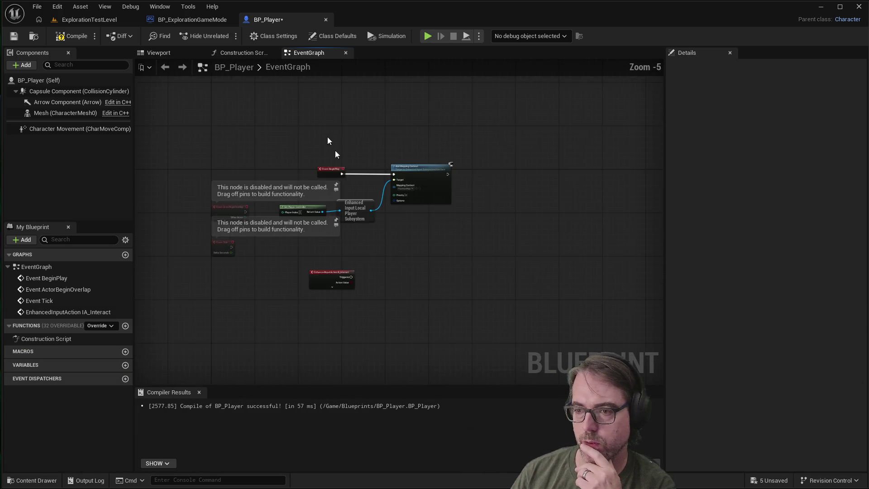
# Add a Print String node printing Hello off IA_Interact's Triggered pin, aligned with the event.
pyautogui.moveTo(322, 323)
pyautogui.mouseDown()
pyautogui.moveTo(405, 256)
pyautogui.moveTo(366, 256)
pyautogui.moveTo(377, 265)
pyautogui.moveTo(465, 263)
pyautogui.mouseUp()
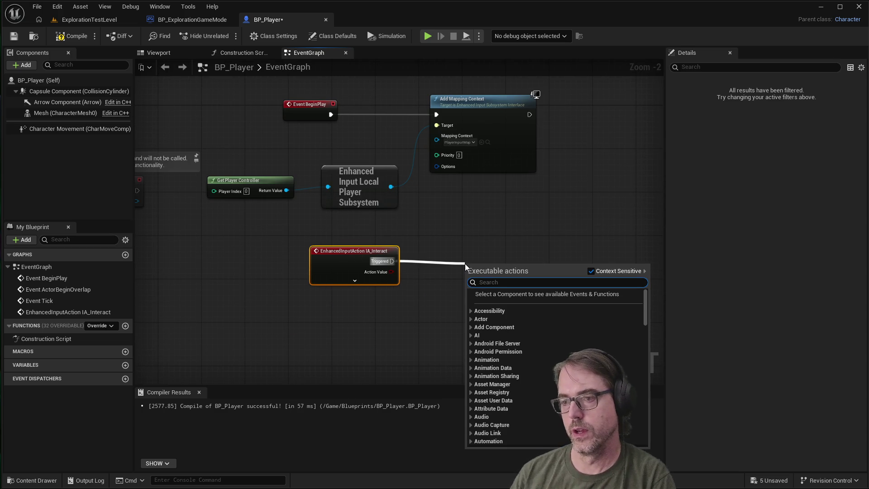
pyautogui.write('print')
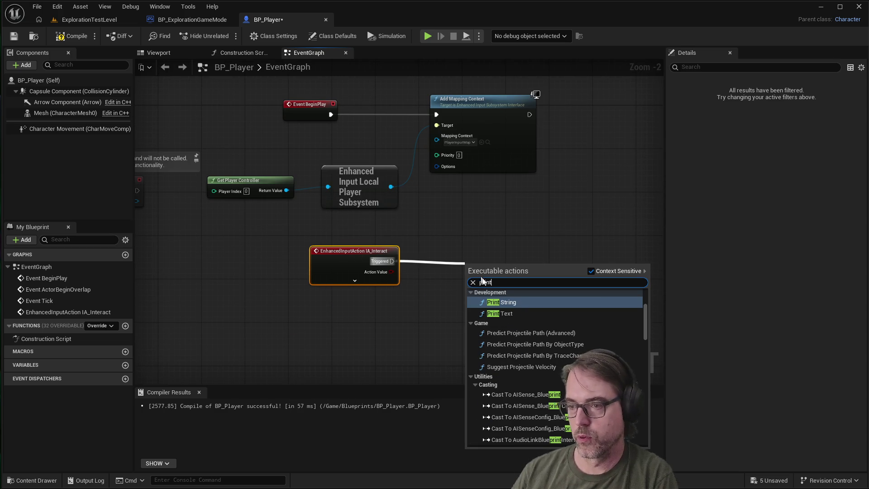
pyautogui.click(505, 303)
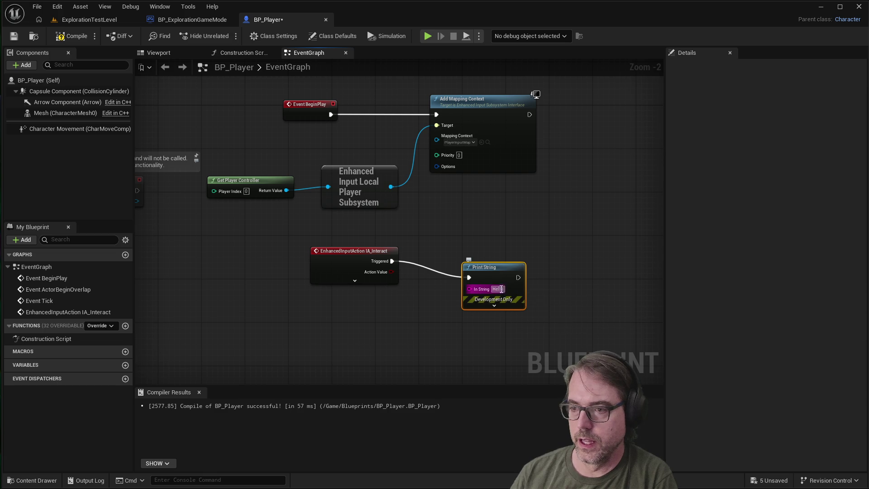
pyautogui.moveTo(507, 268); pyautogui.dragTo(507, 252)
pyautogui.click(419, 324)
pyautogui.scroll(1, 435, 243)
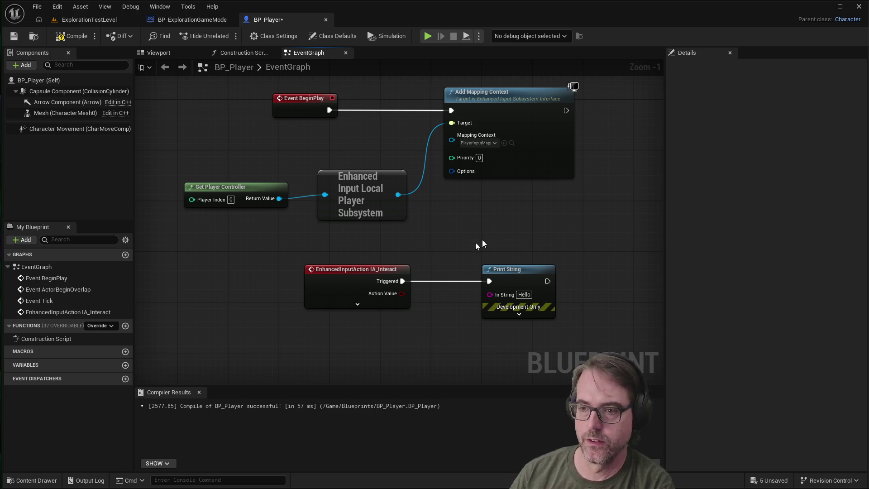
pyautogui.moveTo(378, 270)
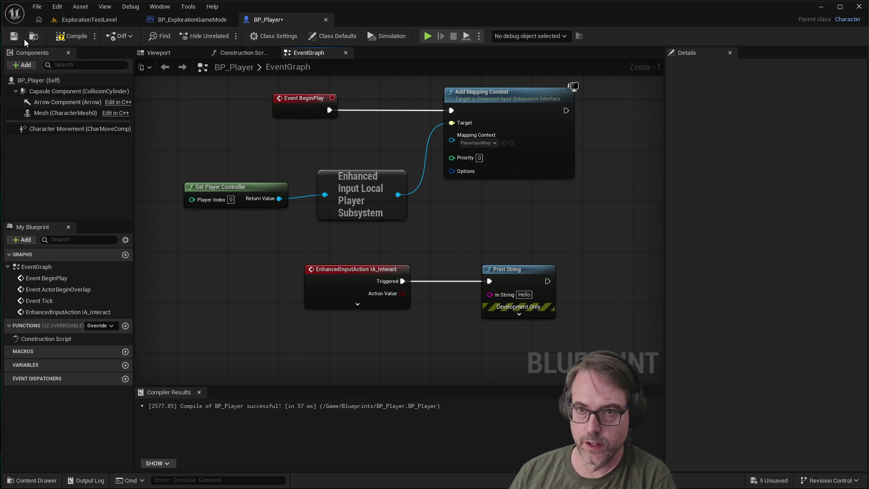
# Play-test the game, pressing E to print Hello, then stop the session.
pyautogui.click(426, 35)
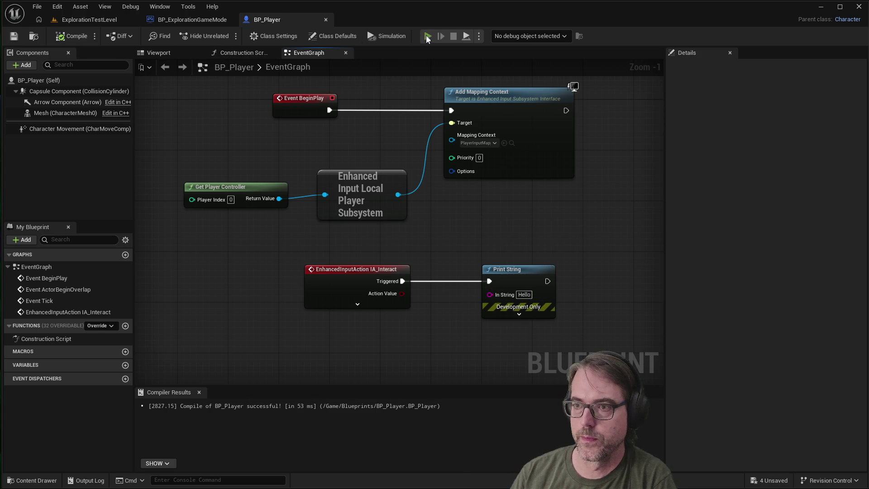
pyautogui.press('e')
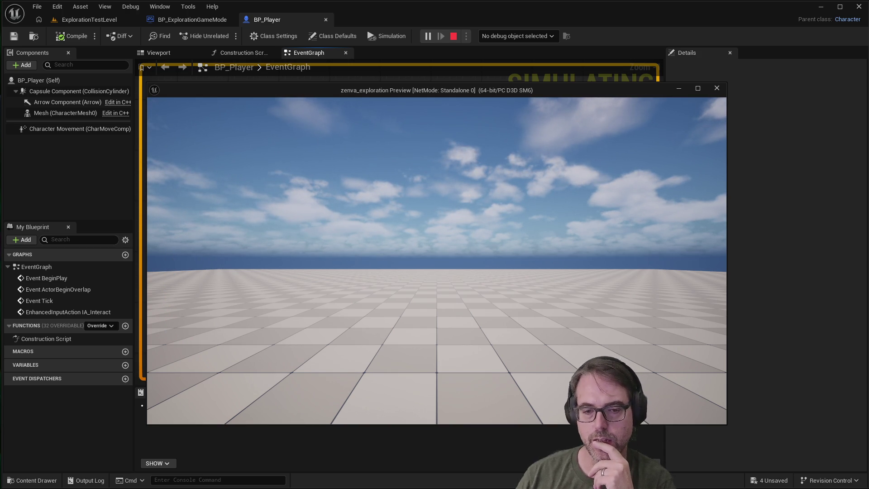
pyautogui.press('e')
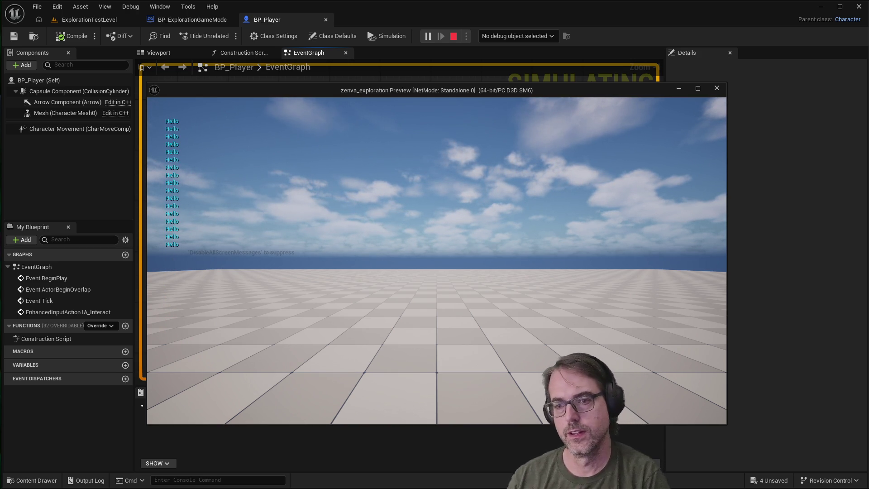
pyautogui.press('Escape')
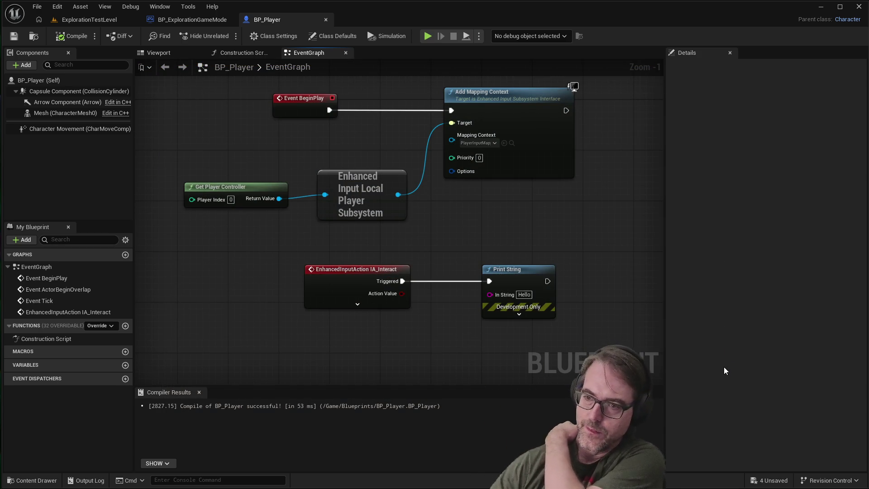
# Marquee-select the disabled Event ActorBeginOverlap and Event Tick nodes.
pyautogui.scroll(-2, 450, 271)
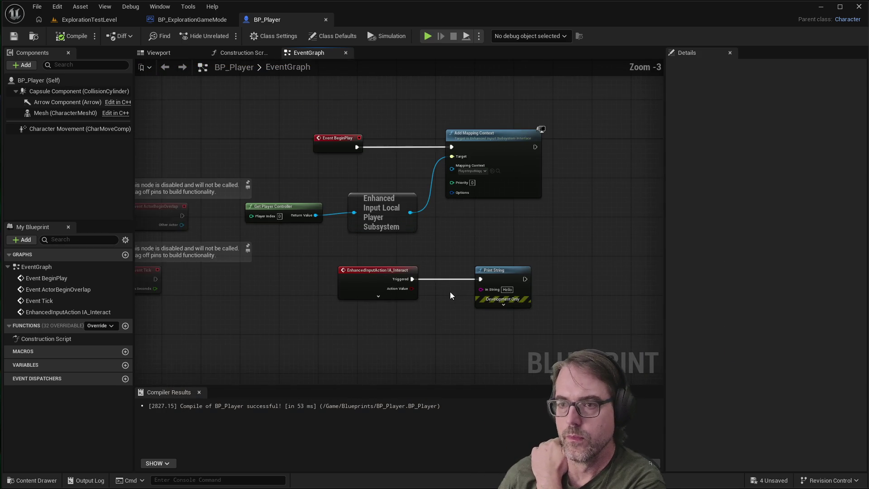
pyautogui.scroll(2, 447, 236)
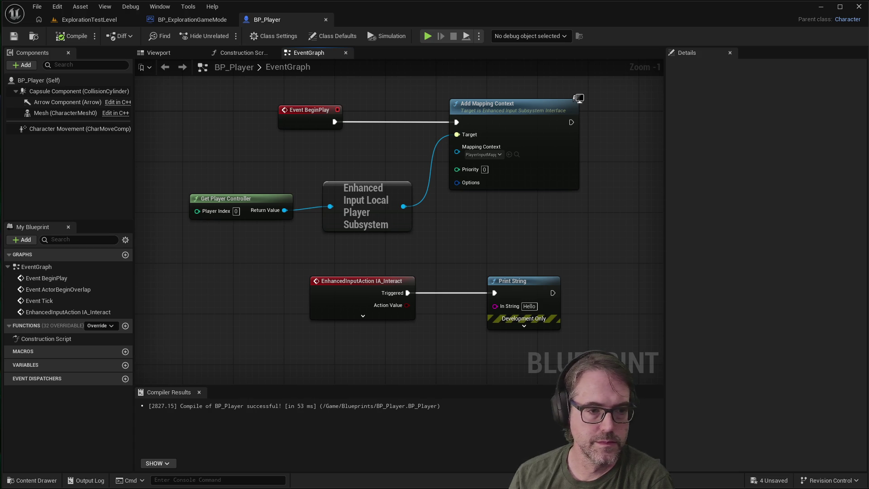
pyautogui.scroll(-2, 477, 262)
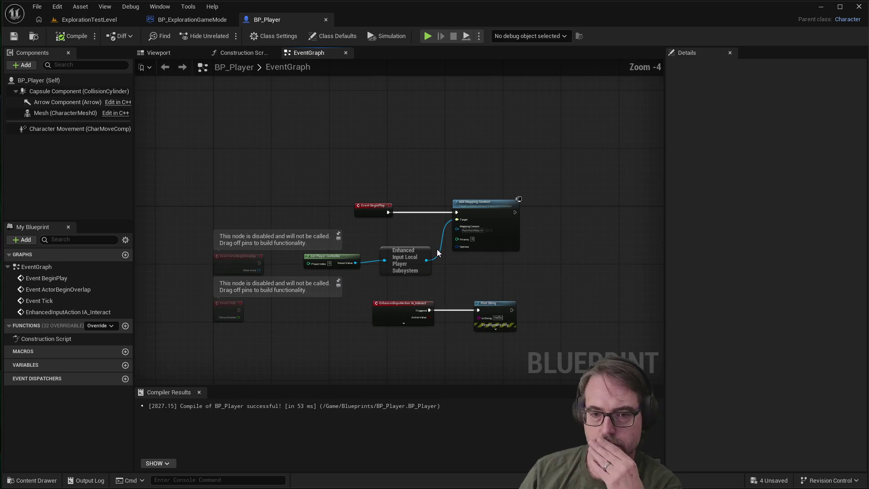
pyautogui.scroll(1, 466, 276)
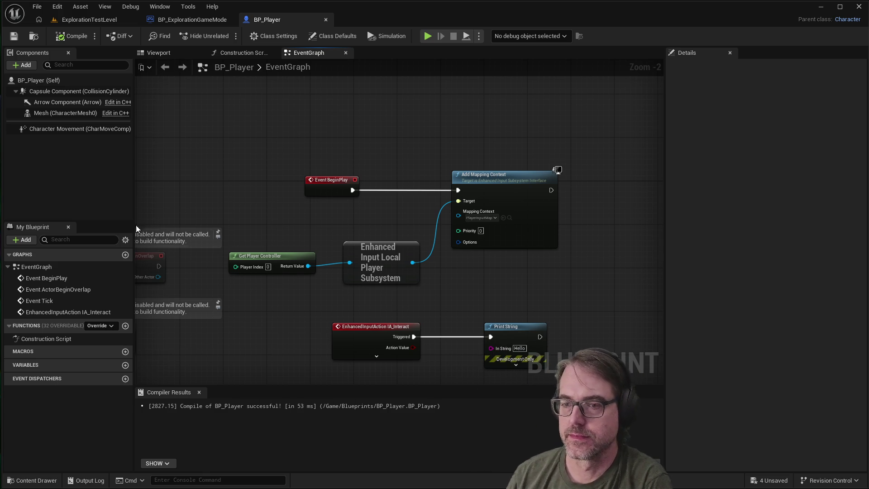
pyautogui.scroll(-1, 454, 275)
pyautogui.scroll(1, 360, 261)
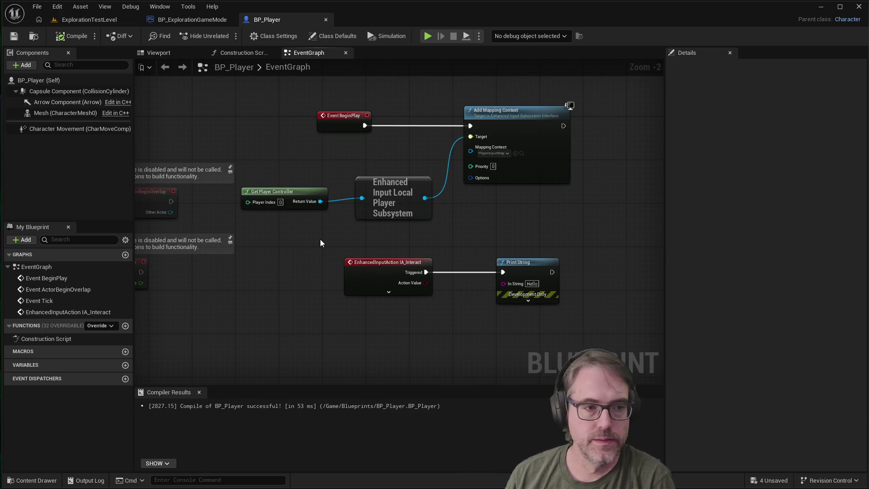
pyautogui.scroll(-2, 319, 243)
pyautogui.scroll(1, 231, 216)
pyautogui.moveTo(212, 176); pyautogui.dragTo(351, 341)
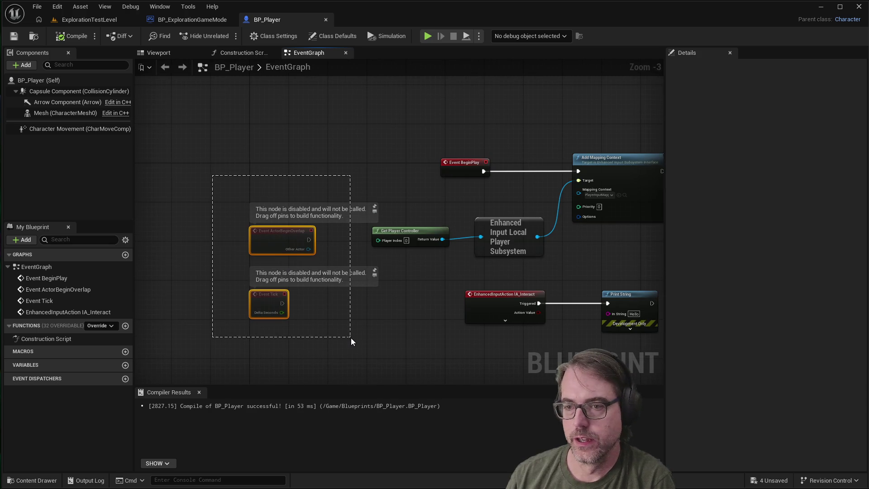
# Delete the overlap and tick events plus the IA_Interact and Print String test nodes.
pyautogui.press('Delete')
pyautogui.moveTo(420, 287); pyautogui.dragTo(613, 327)
pyautogui.press('Delete')
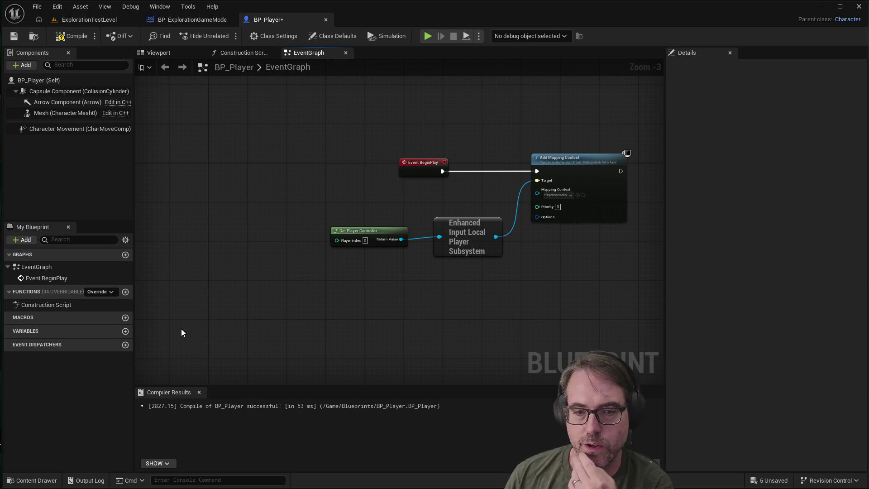
# Check the Inputs assets in the Content Drawer, then switch to the Viewport.
pyautogui.click(37, 483)
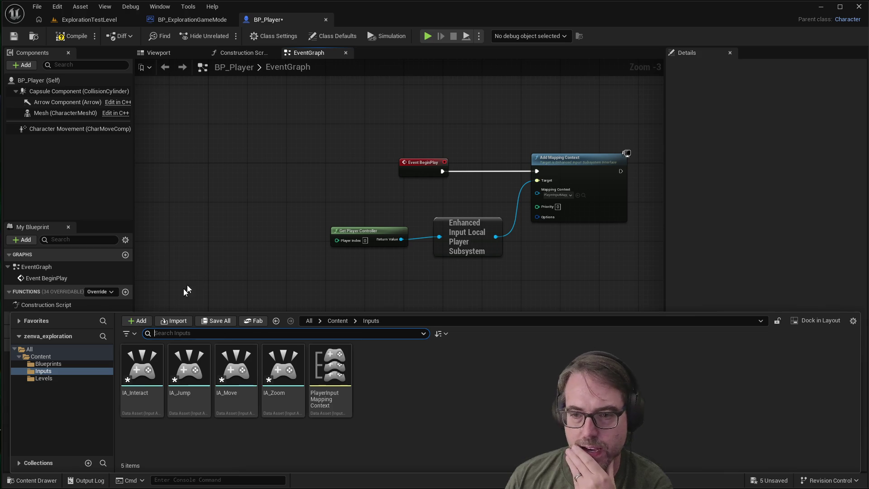
pyautogui.click(213, 262)
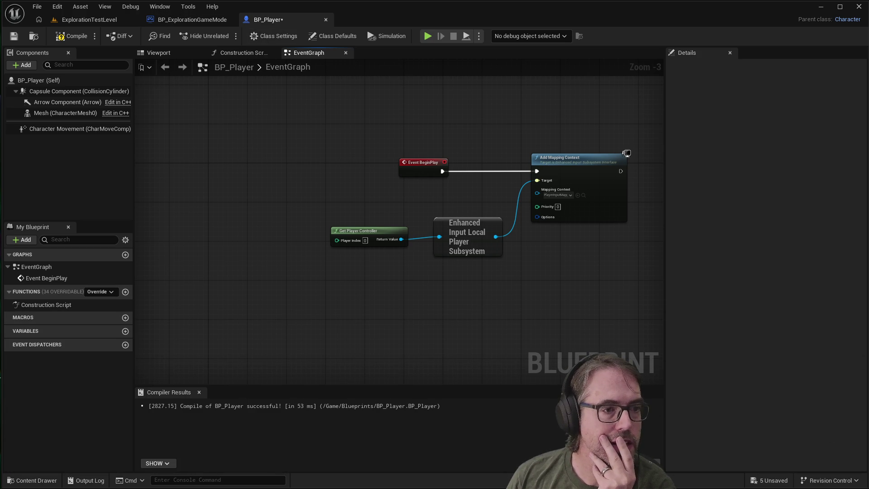
pyautogui.click(174, 53)
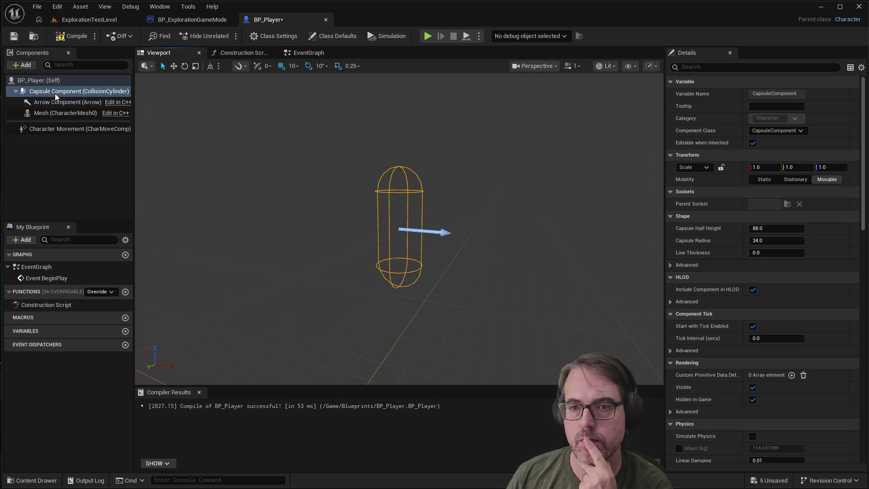
# Inspect the capsule, Mesh (CharacterMesh0) and Character Movement (CharMoveComp) component details.
pyautogui.moveTo(65, 94)
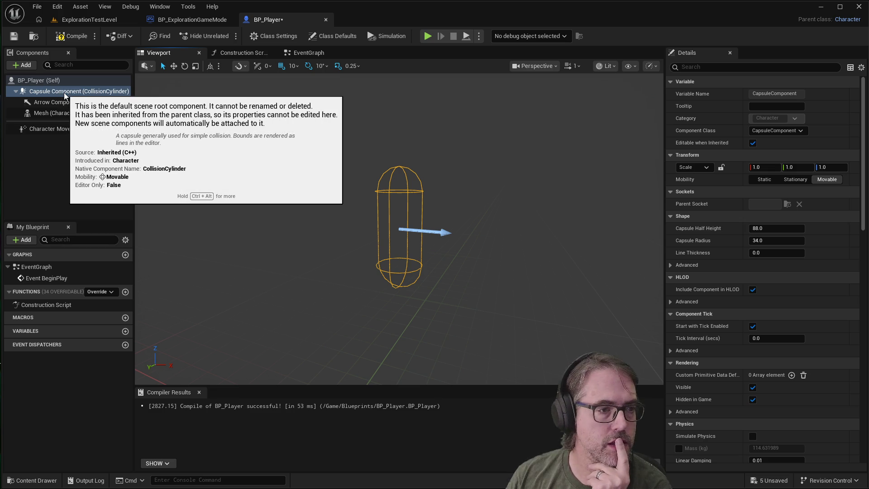
pyautogui.click(242, 187)
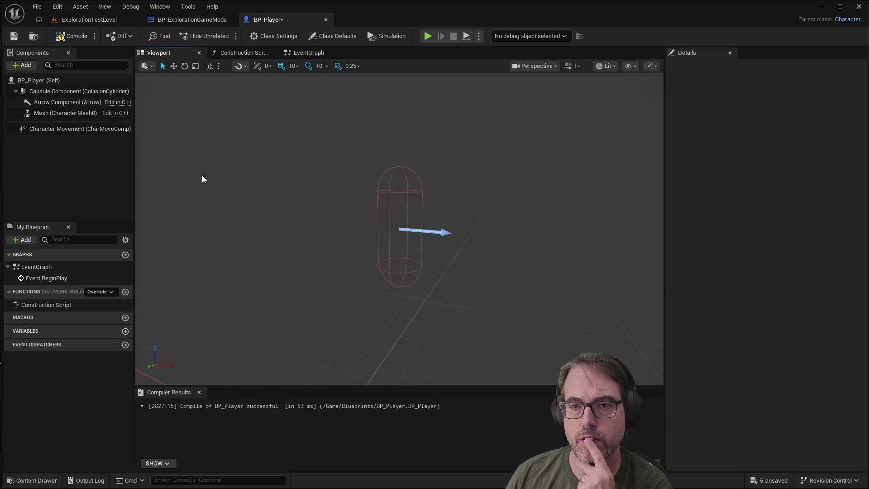
pyautogui.click(77, 91)
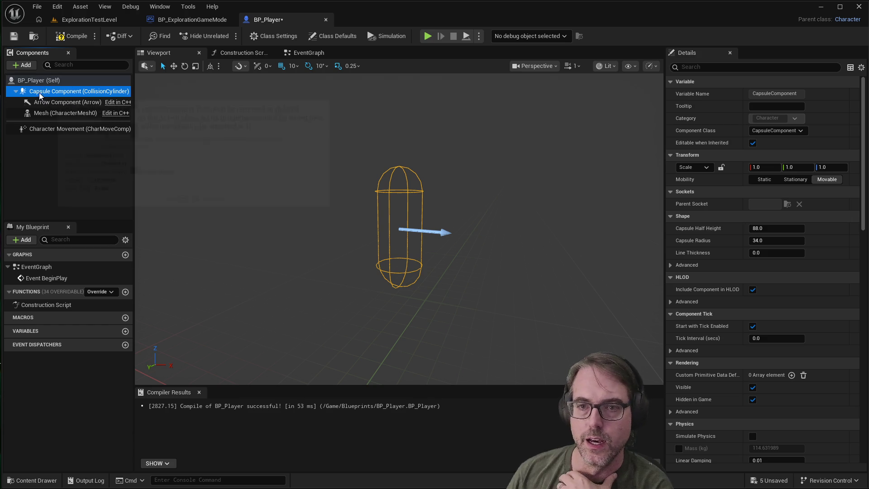
pyautogui.moveTo(47, 95)
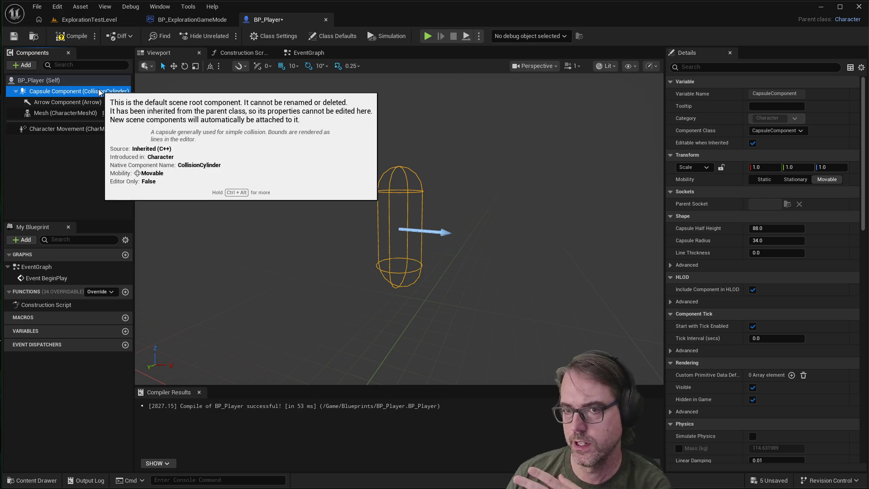
pyautogui.click(43, 115)
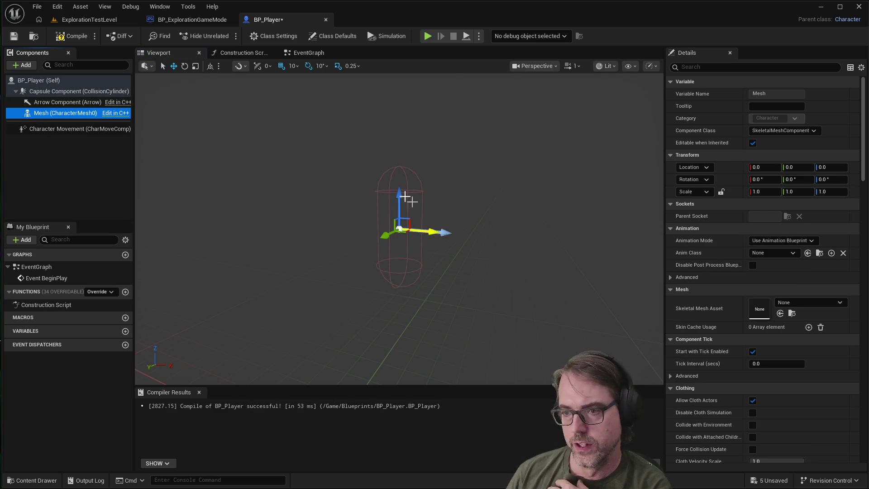
pyautogui.click(42, 129)
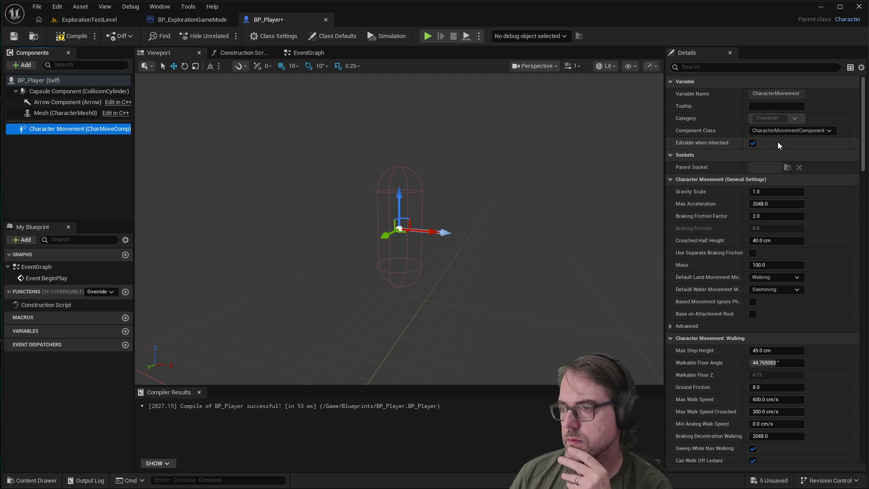
pyautogui.scroll(-2, 785, 261)
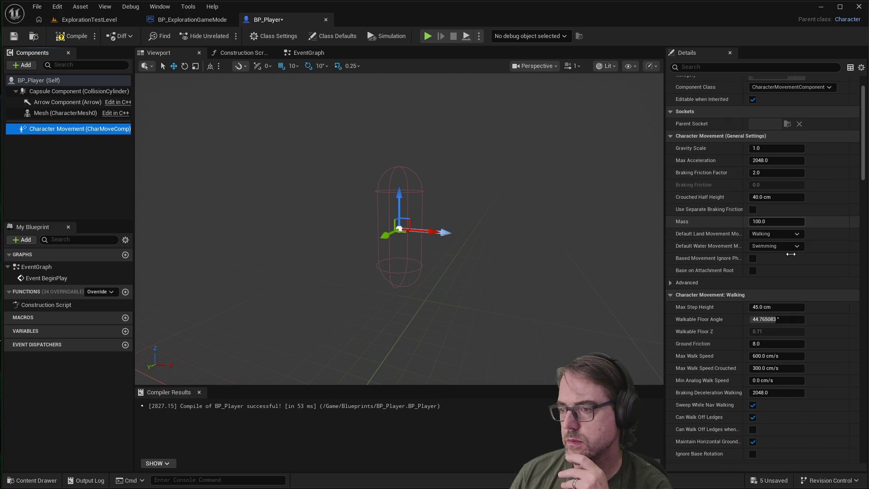
pyautogui.scroll(-5, 790, 253)
pyautogui.scroll(3, 790, 254)
pyautogui.scroll(2, 855, 184)
pyautogui.scroll(-9, 866, 141)
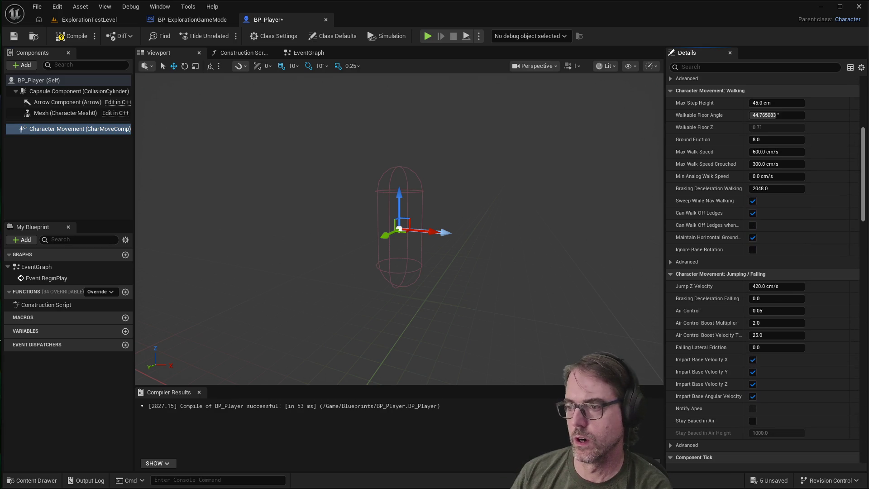
pyautogui.scroll(-6, 735, 138)
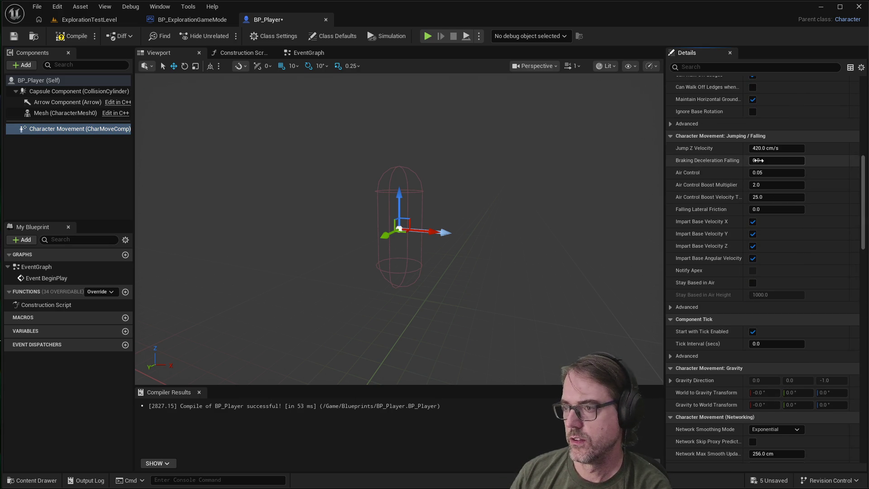
pyautogui.scroll(-1, 749, 314)
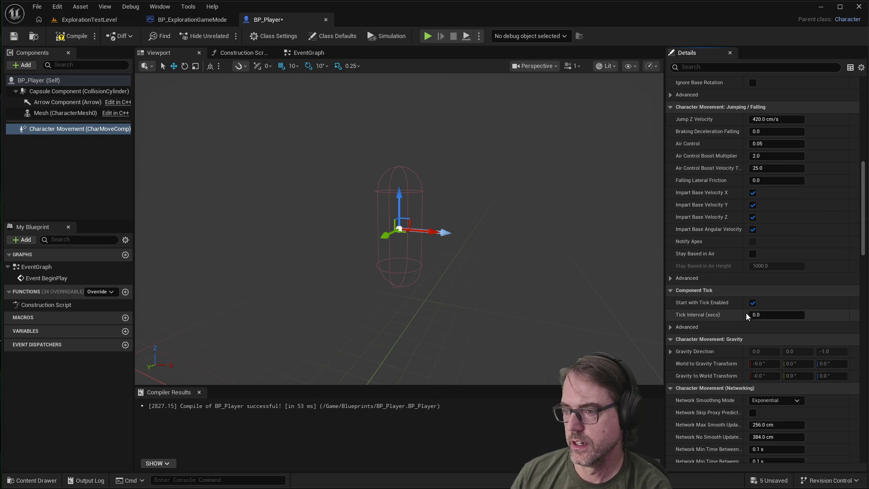
pyautogui.scroll(-2, 716, 293)
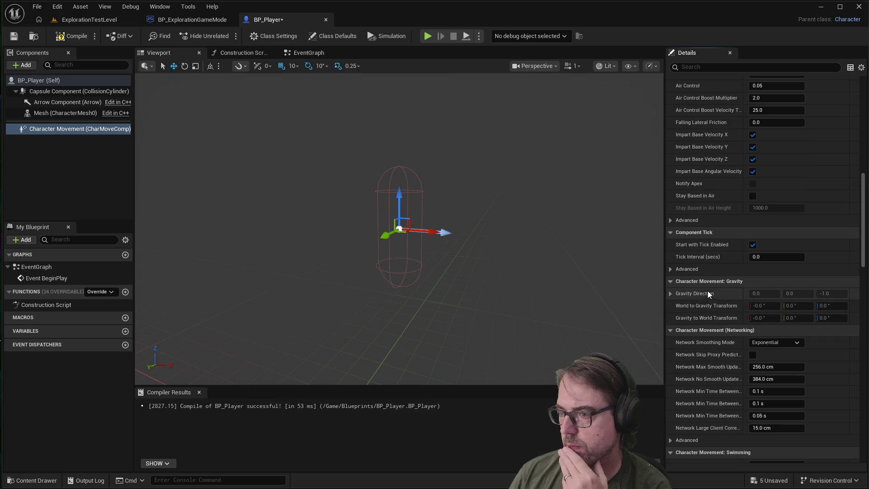
pyautogui.scroll(-2, 727, 335)
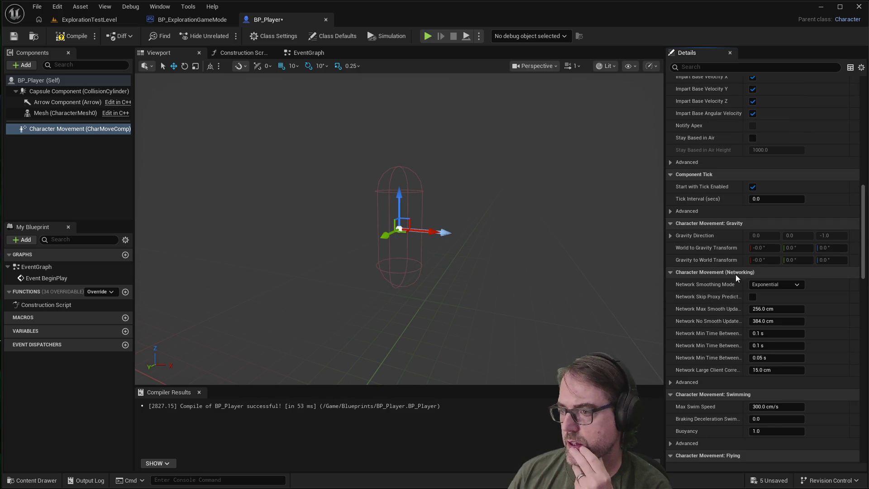
pyautogui.scroll(-5, 731, 329)
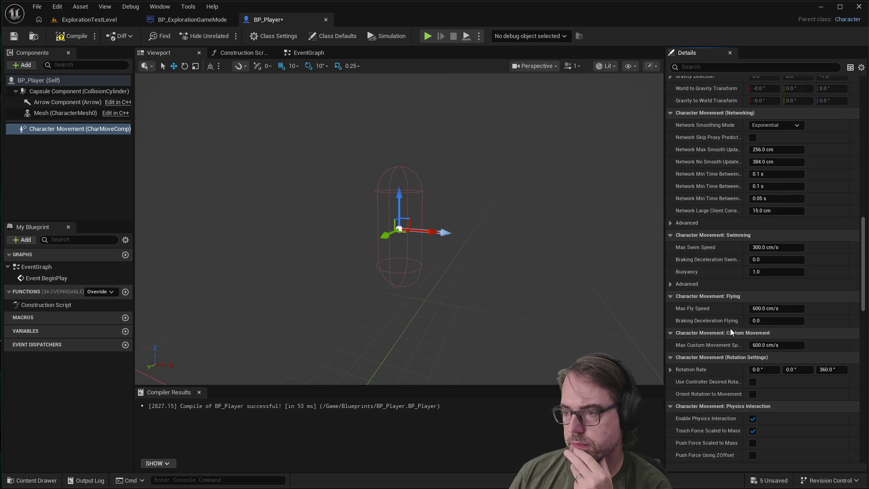
pyautogui.scroll(-5, 730, 327)
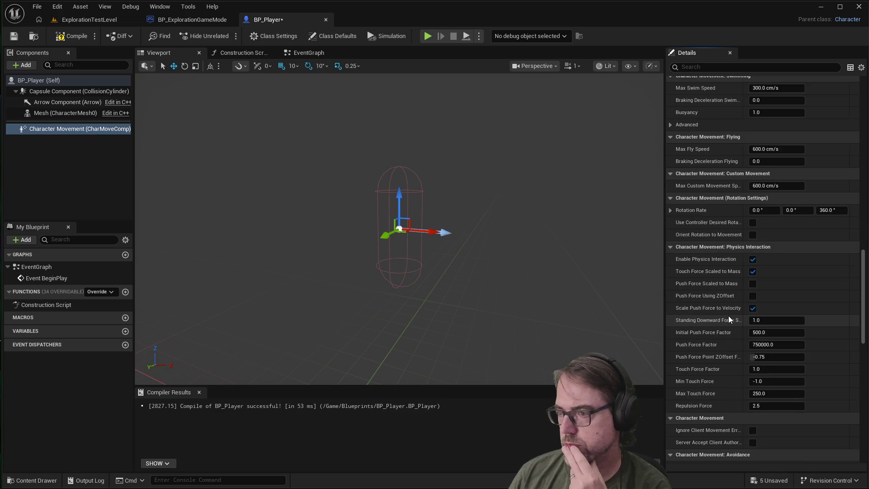
pyautogui.scroll(-2, 729, 315)
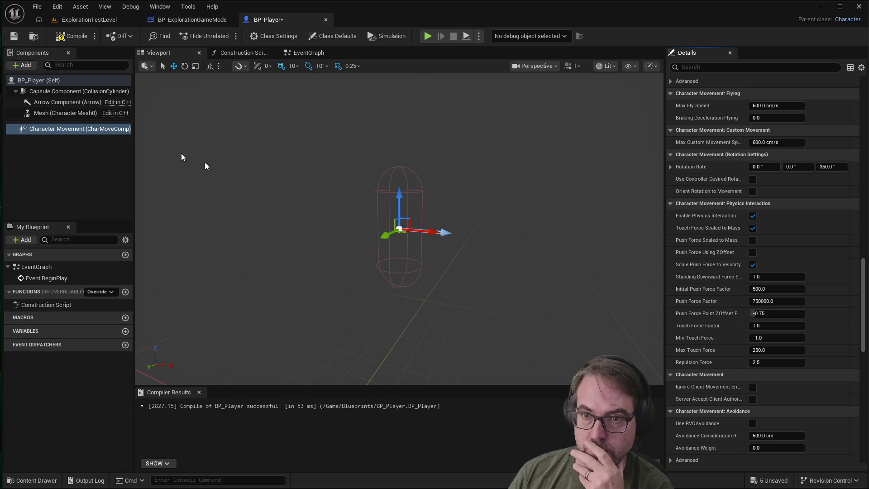
pyautogui.moveTo(57, 129)
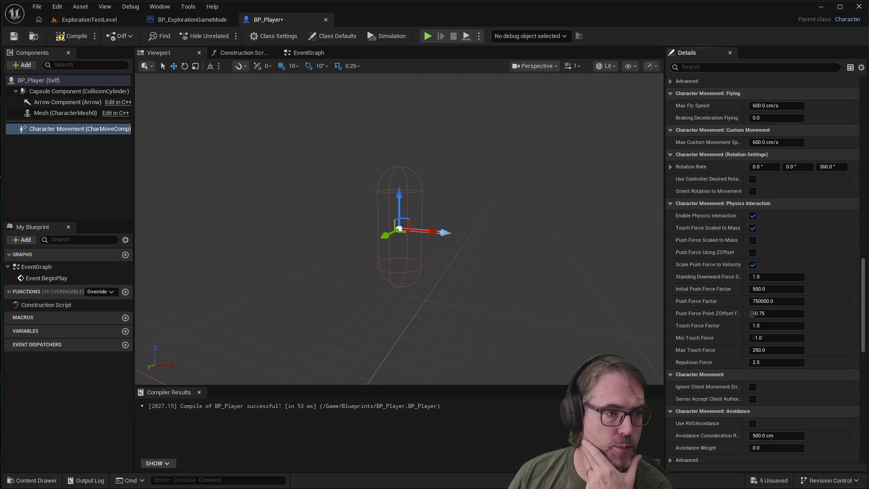
# Add a Camera component under the capsule and raise it about 70 units.
pyautogui.click(20, 66)
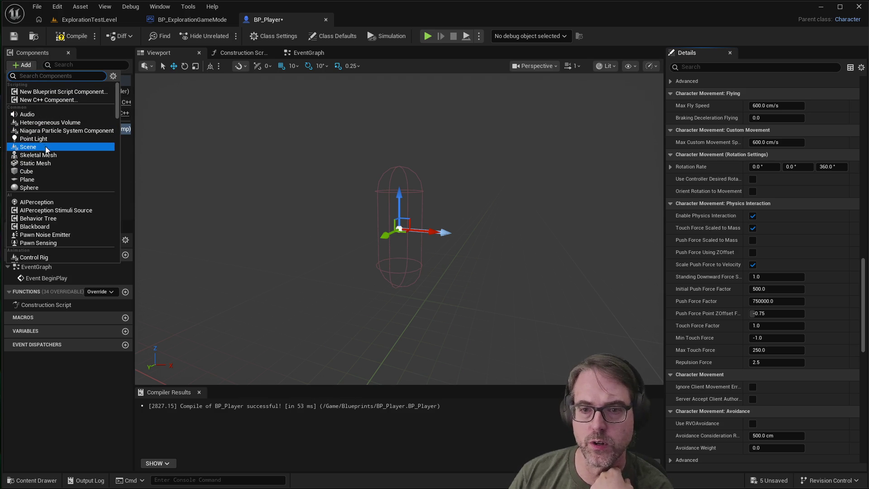
pyautogui.write('camera')
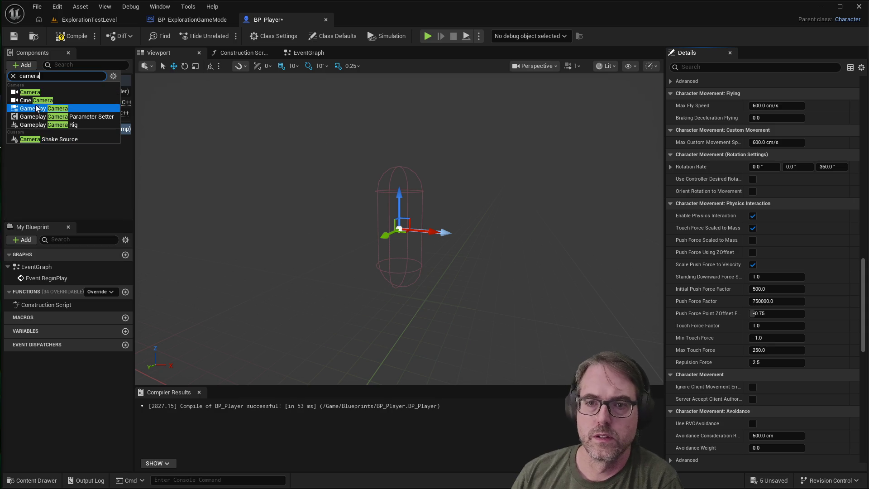
pyautogui.click(30, 92)
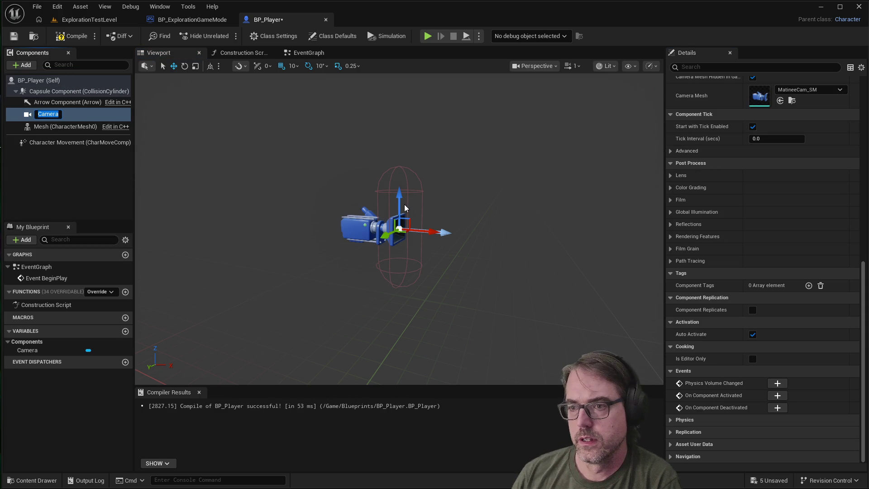
pyautogui.moveTo(405, 207); pyautogui.dragTo(404, 150)
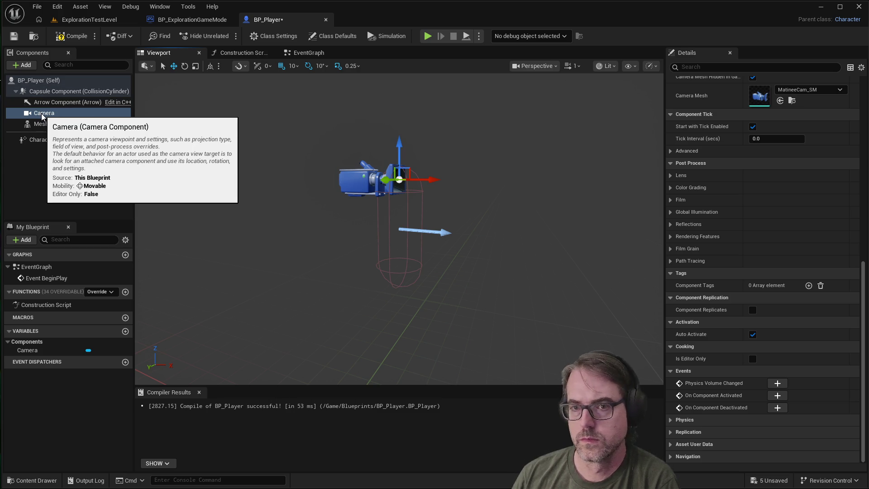
pyautogui.click(41, 115)
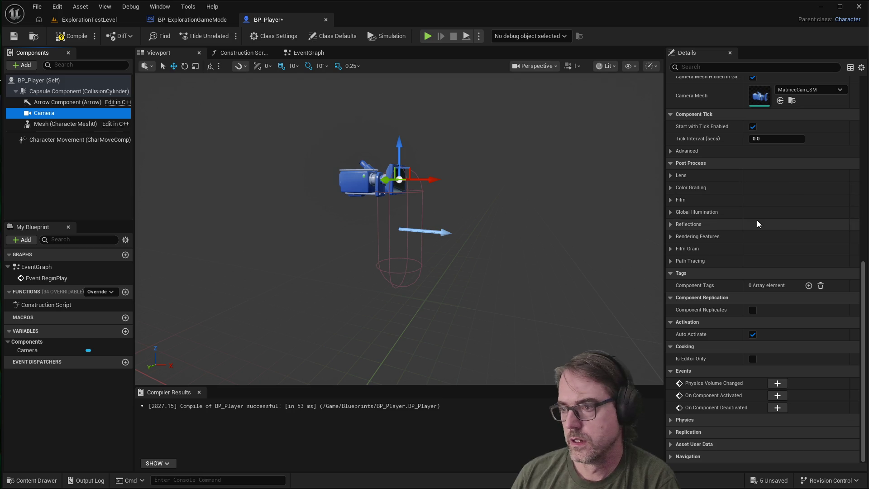
# Turn on Use Pawn Control Rotation under the Camera's Camera Options, then save BP_Player.
pyautogui.scroll(1, 764, 245)
pyautogui.scroll(-1, 757, 259)
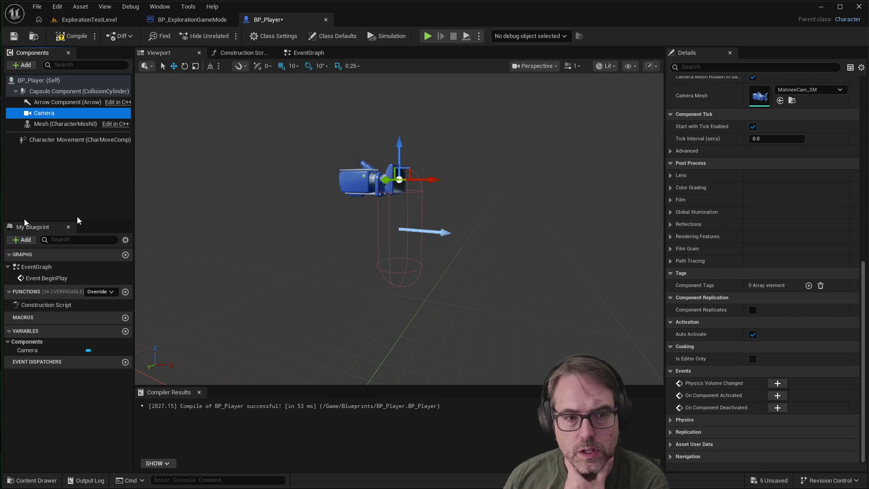
pyautogui.scroll(4, 787, 269)
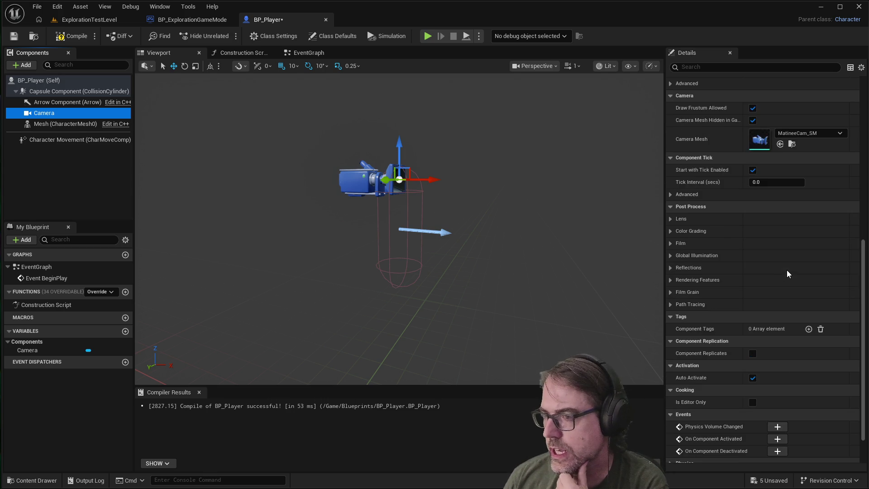
pyautogui.scroll(2, 779, 222)
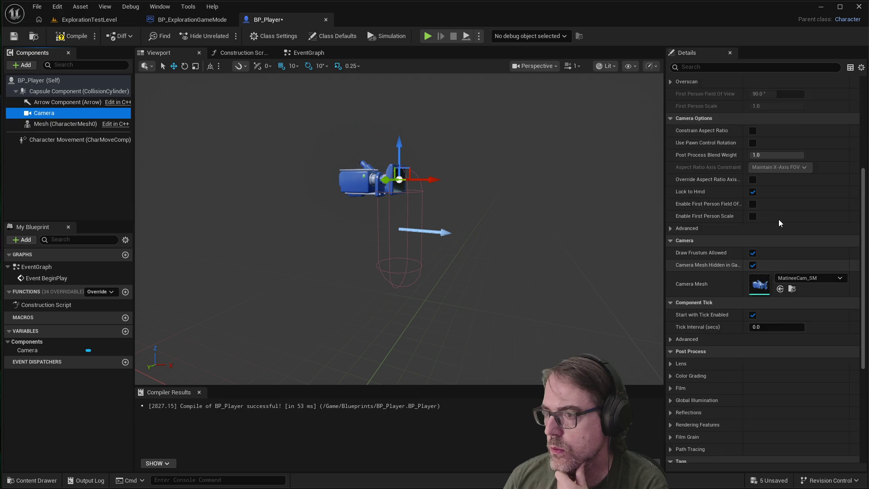
pyautogui.scroll(1, 775, 195)
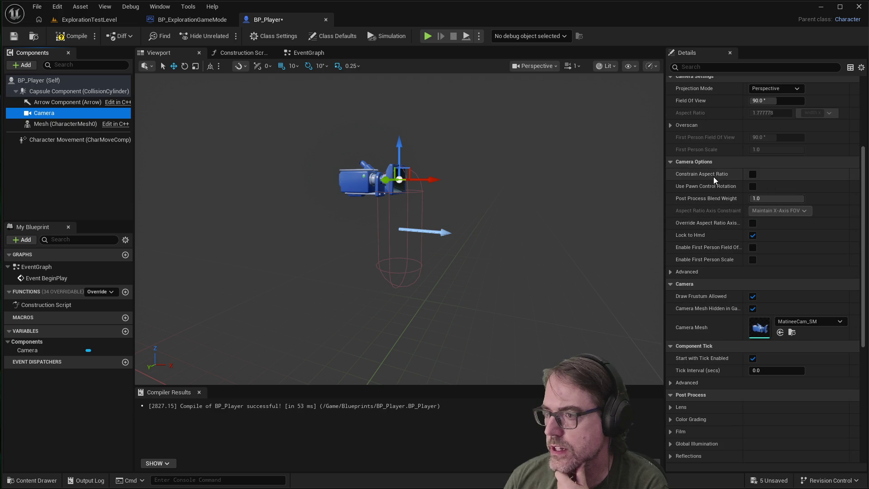
pyautogui.click(752, 187)
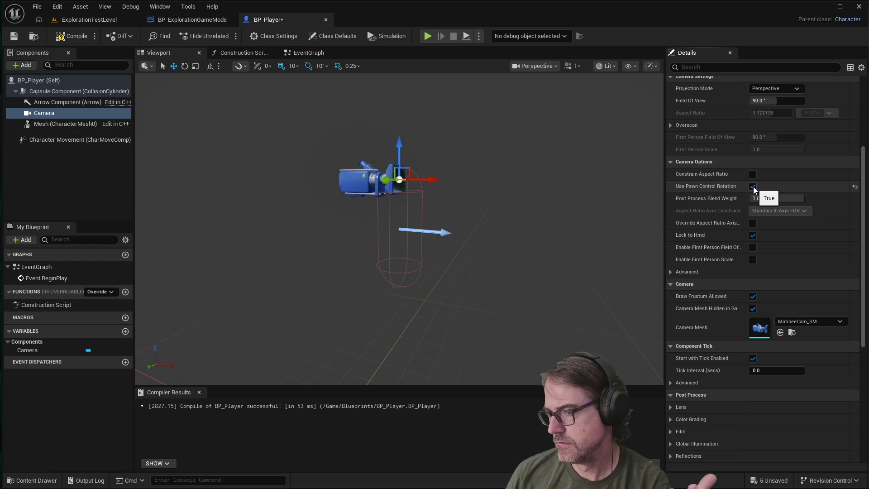
pyautogui.click(753, 186)
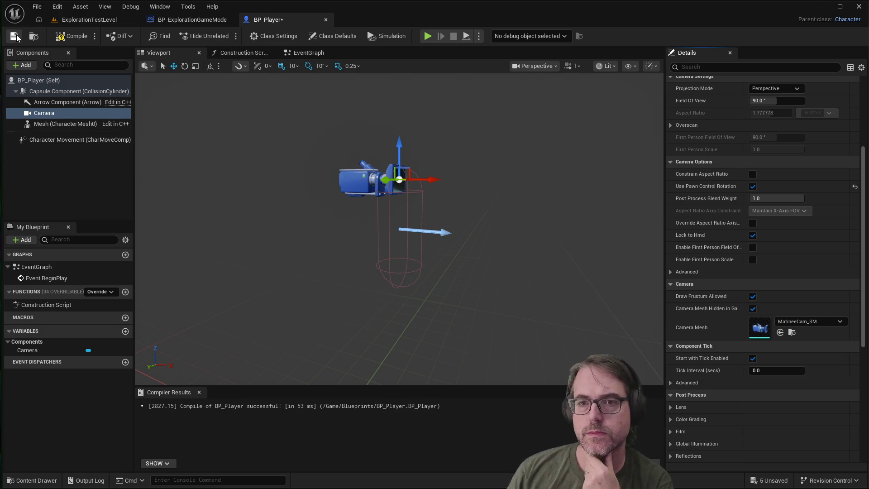
pyautogui.click(70, 36)
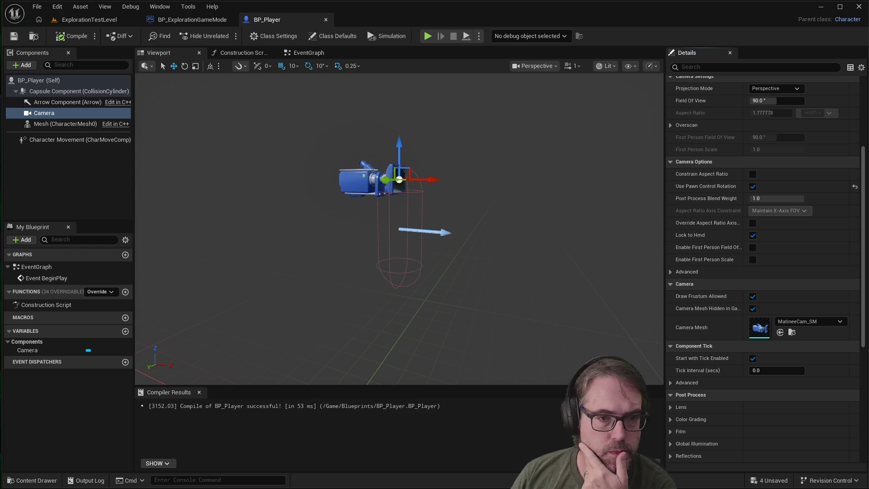
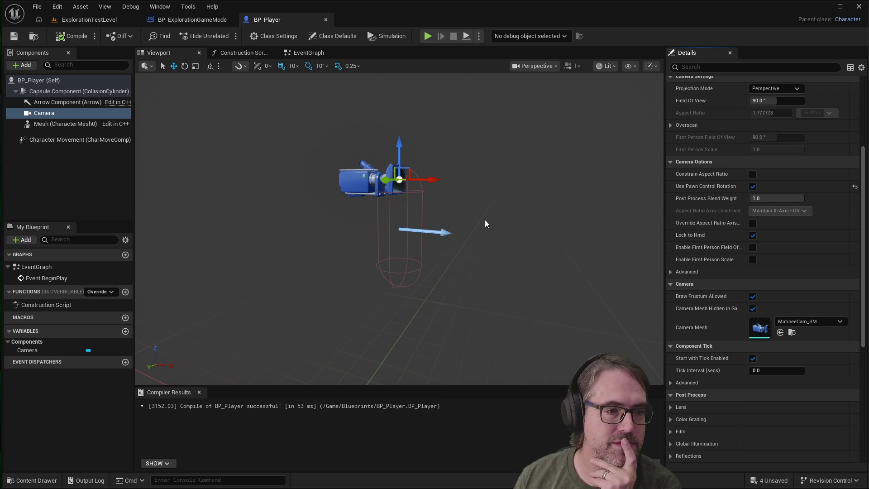
# In BP_Player's event graph, move Event BeginPlay left and raise the Get Player Controller and subsystem nodes.
pyautogui.click(308, 50)
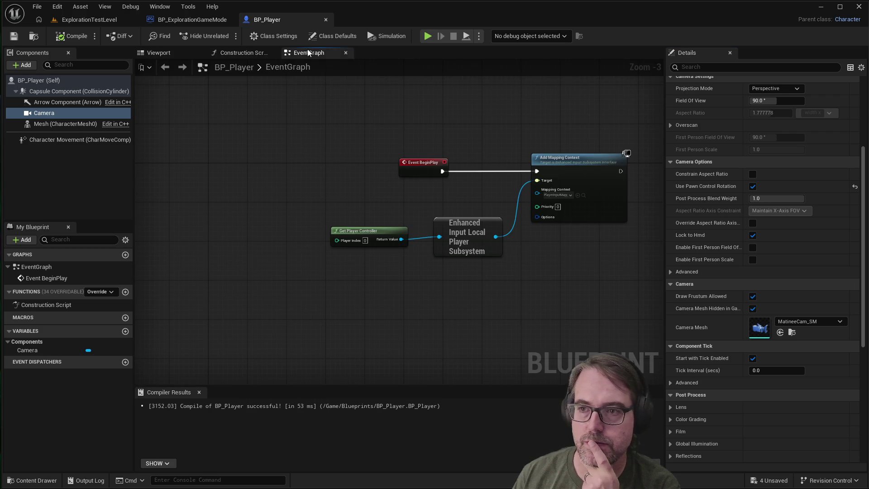
pyautogui.moveTo(422, 159); pyautogui.dragTo(353, 159)
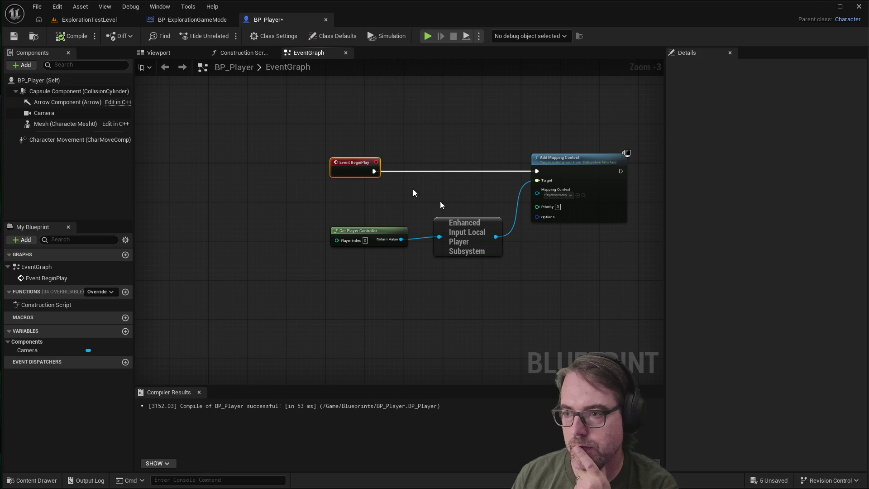
pyautogui.moveTo(317, 211)
pyautogui.mouseDown()
pyautogui.moveTo(564, 285)
pyautogui.moveTo(517, 270)
pyautogui.mouseUp()
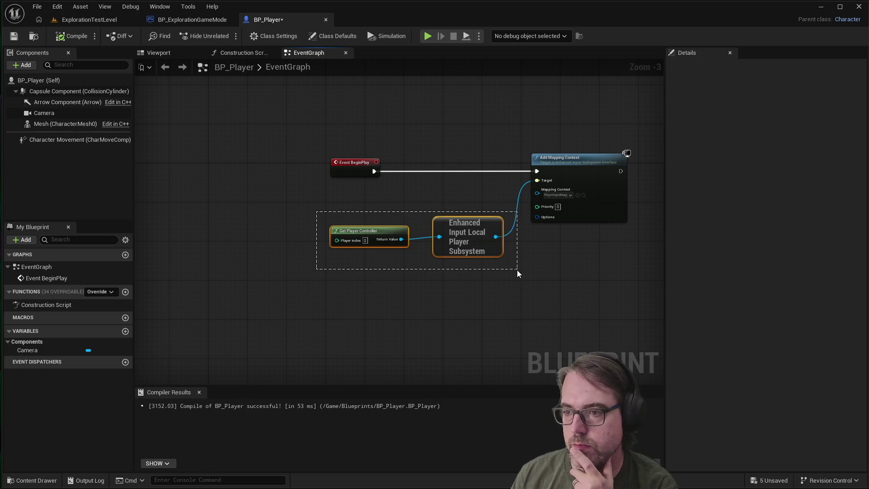
pyautogui.moveTo(482, 235); pyautogui.dragTo(488, 216)
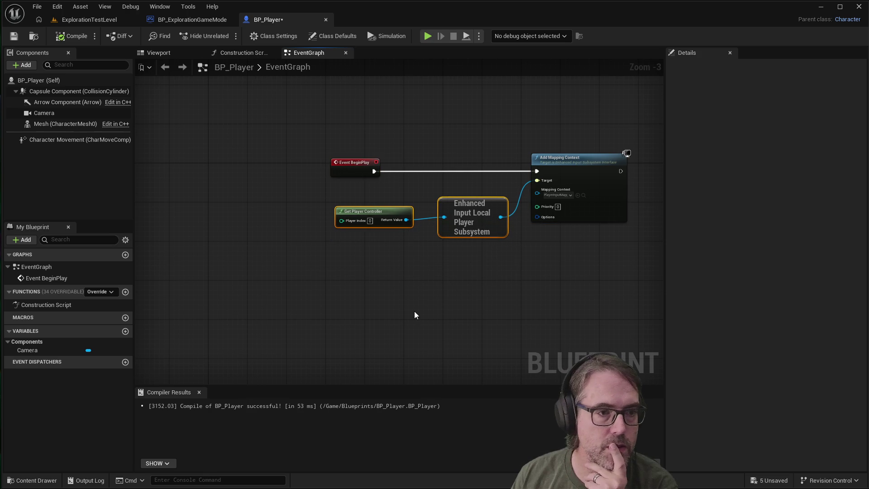
pyautogui.click(438, 302)
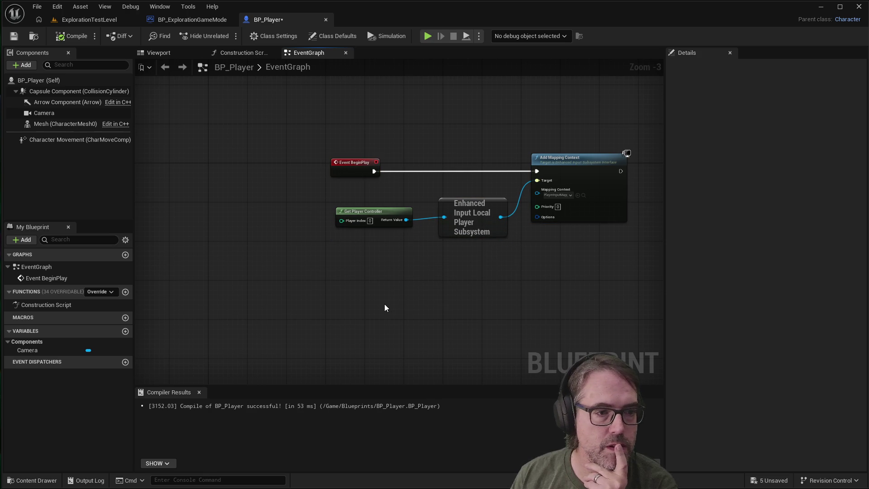
# Add a Get Mouse X node by searching 'MouseX', then delete it.
pyautogui.rightClick(341, 292)
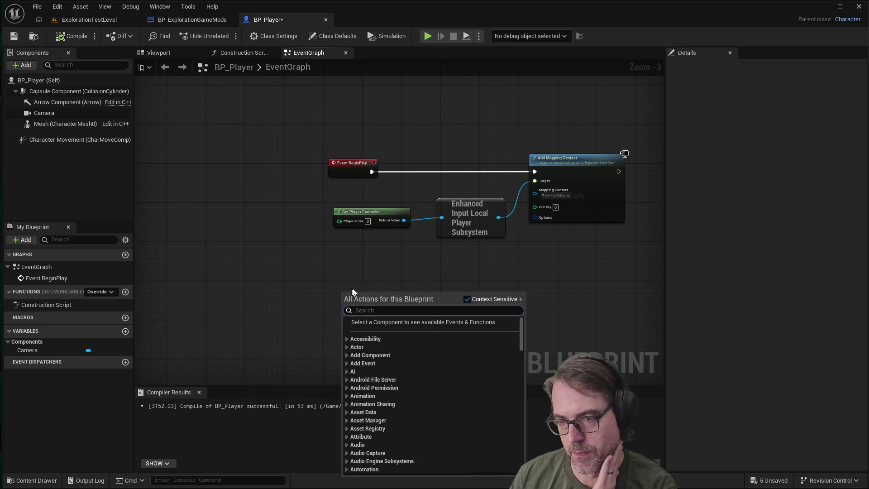
pyautogui.write('Mo')
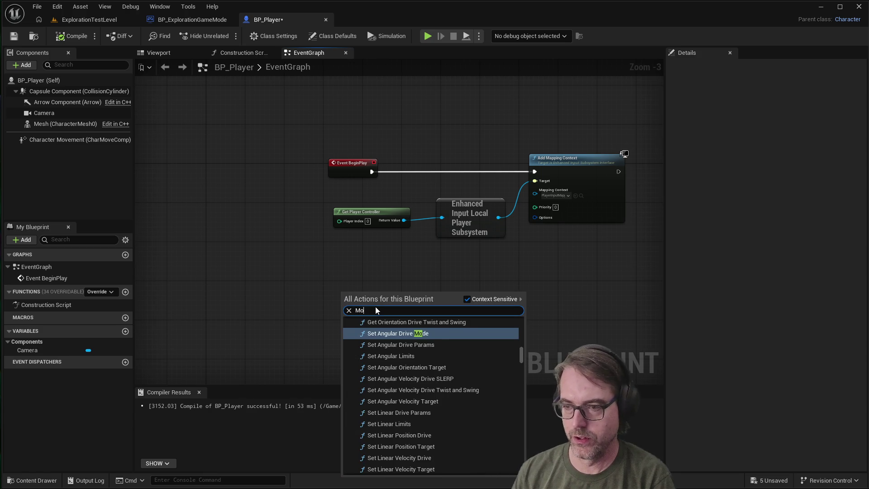
pyautogui.write('useX')
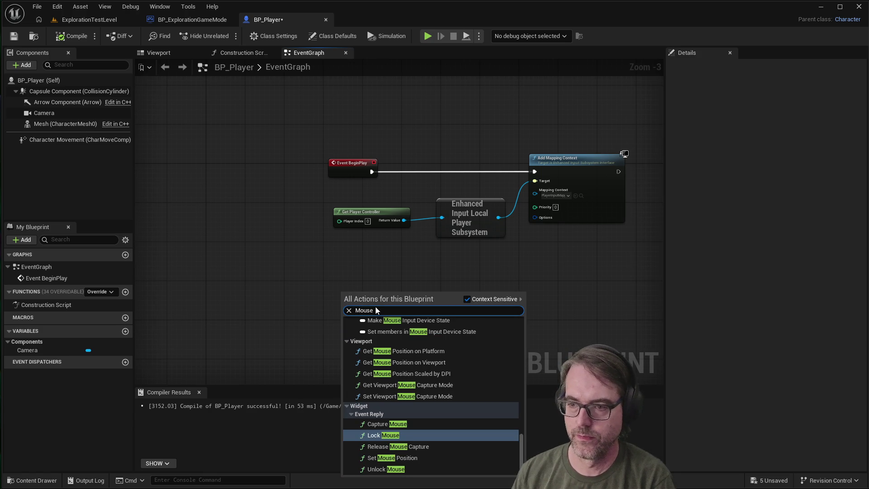
pyautogui.click(382, 408)
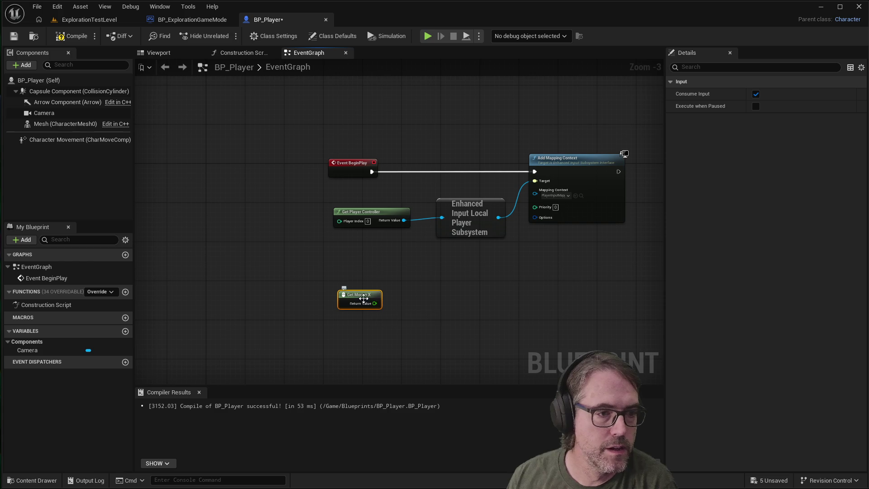
pyautogui.rightClick(361, 291)
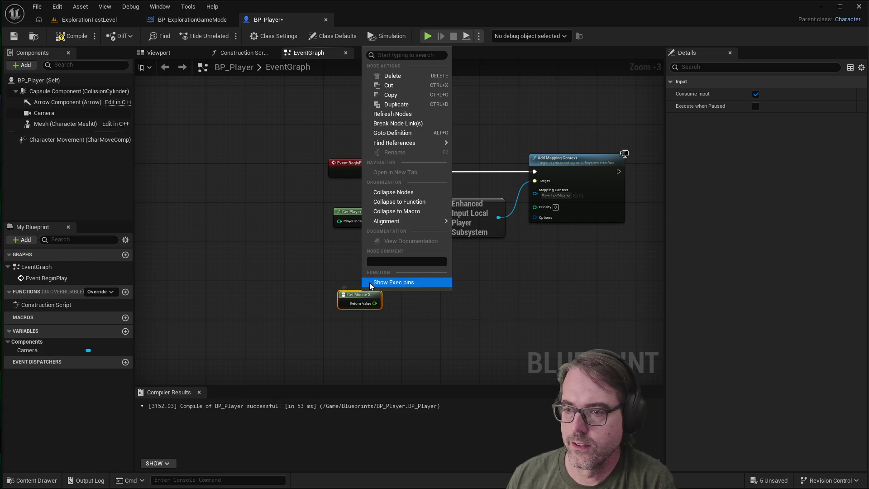
pyautogui.click(360, 299)
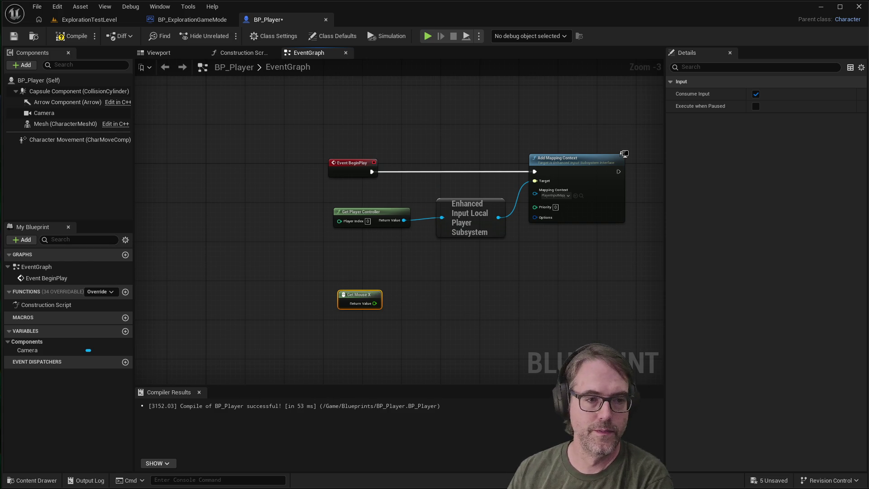
pyautogui.press('Delete')
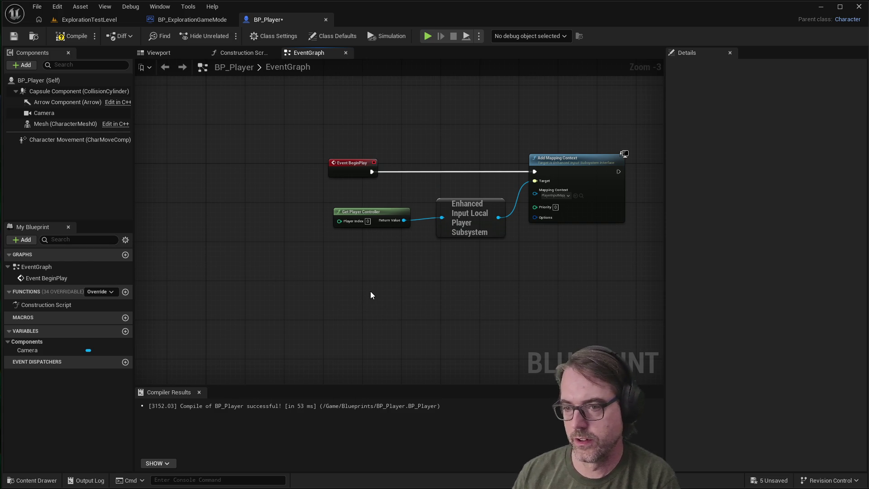
pyautogui.rightClick(324, 274)
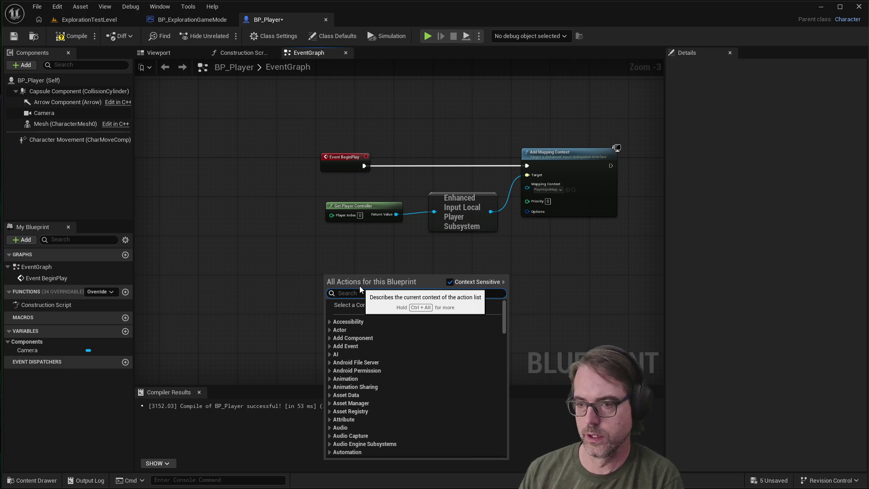
# Add the Mouse X input event node by searching 'mousex'.
pyautogui.write('mousex')
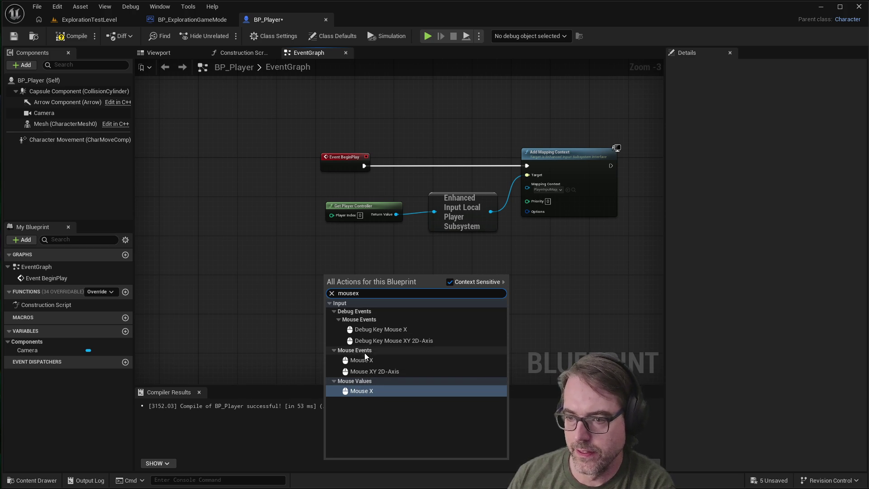
pyautogui.click(364, 359)
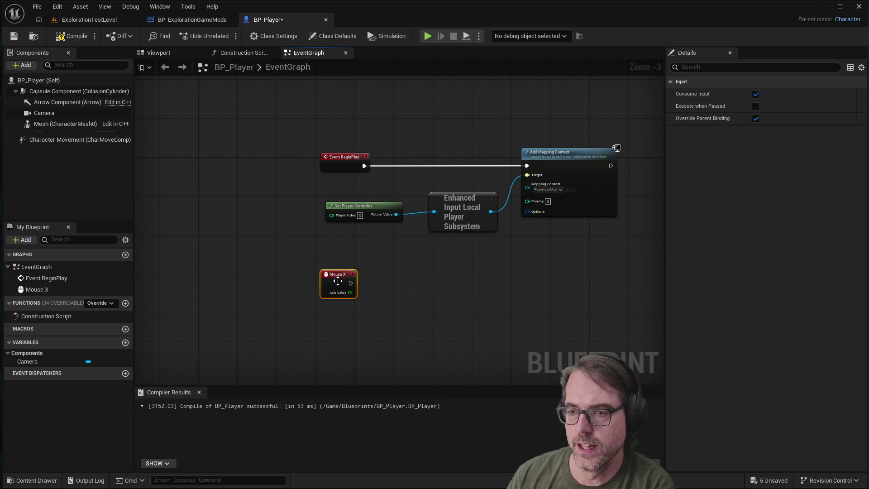
pyautogui.scroll(3, 362, 275)
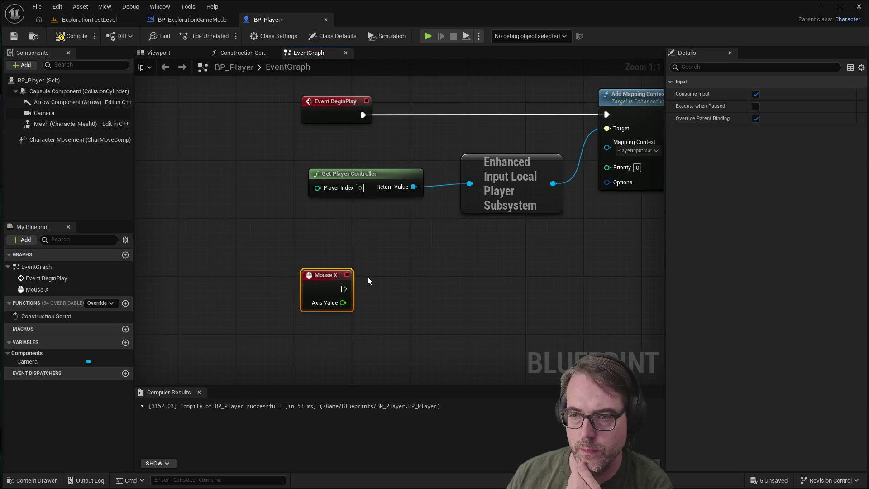
# Place a Get Mouse X node below the Mouse X event, then delete it as unneeded.
pyautogui.rightClick(378, 289)
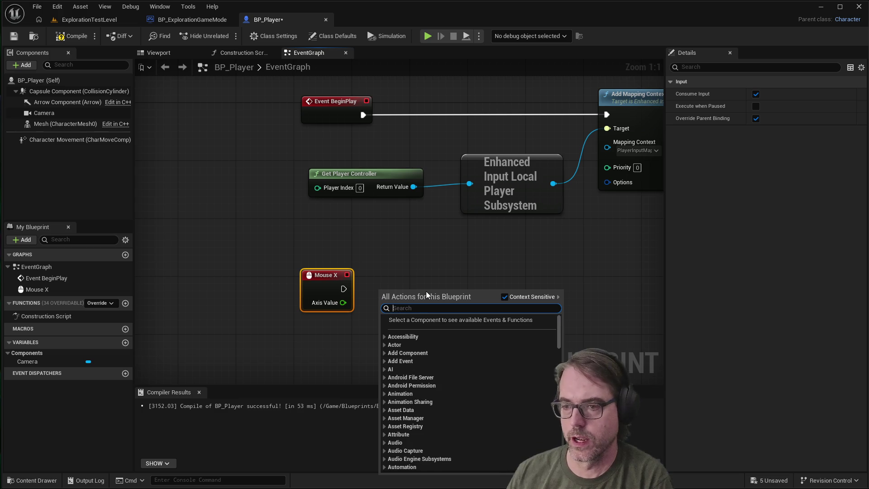
pyautogui.write('mousex')
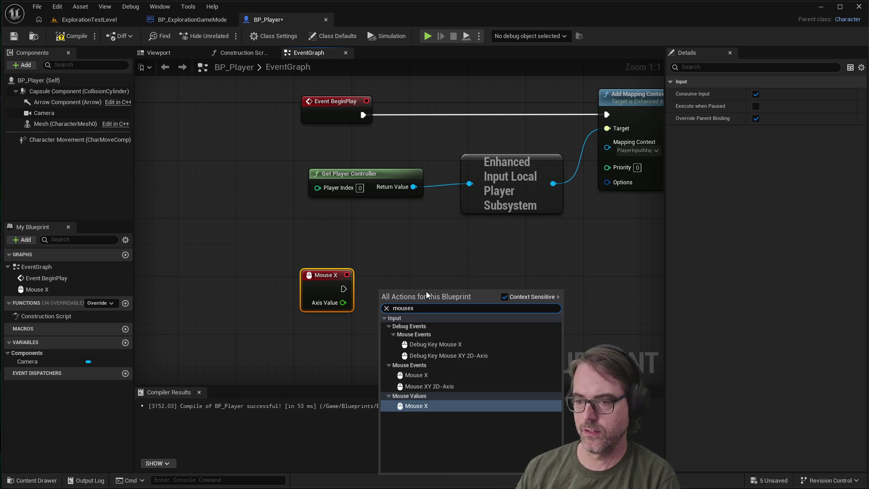
pyautogui.press('Return')
pyautogui.moveTo(404, 295)
pyautogui.mouseDown()
pyautogui.moveTo(352, 354)
pyautogui.moveTo(337, 346)
pyautogui.mouseUp()
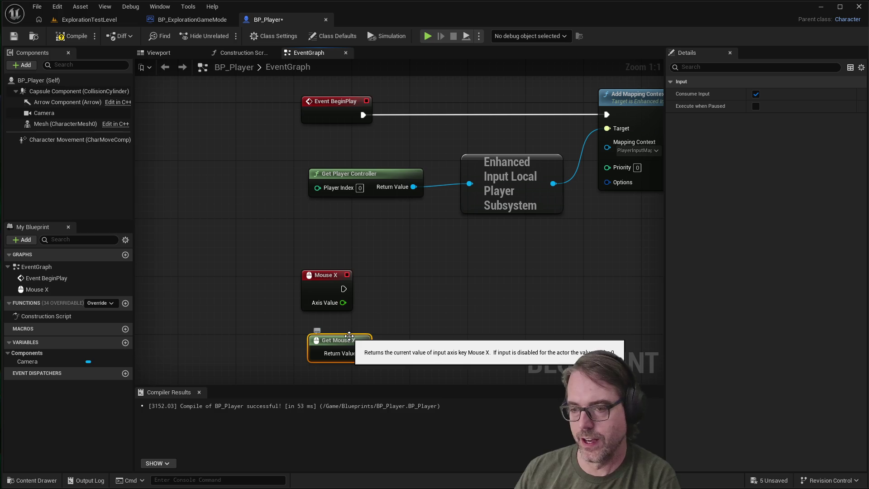
pyautogui.rightClick(349, 336)
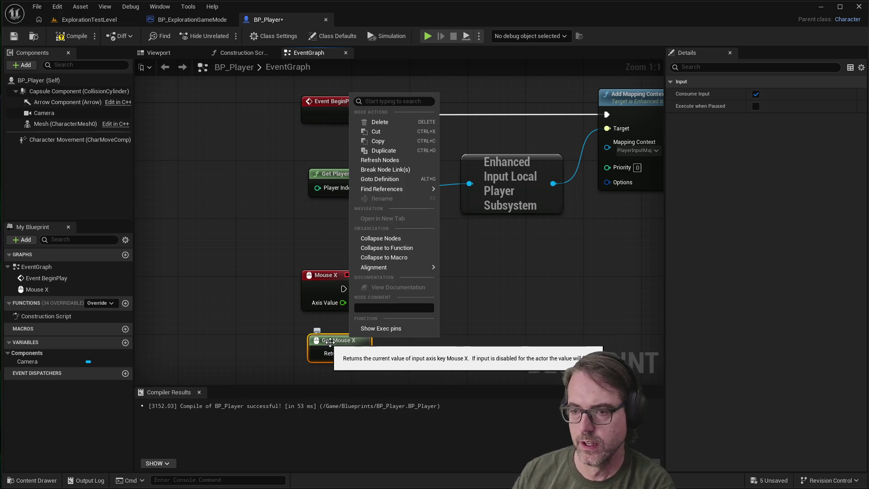
pyautogui.click(389, 122)
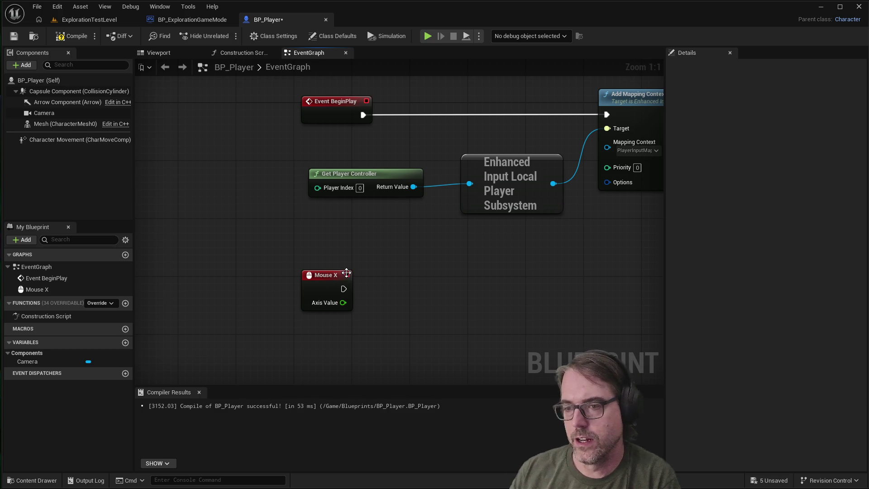
pyautogui.moveTo(343, 289)
pyautogui.mouseDown()
pyautogui.moveTo(476, 284)
pyautogui.moveTo(465, 285)
pyautogui.mouseUp()
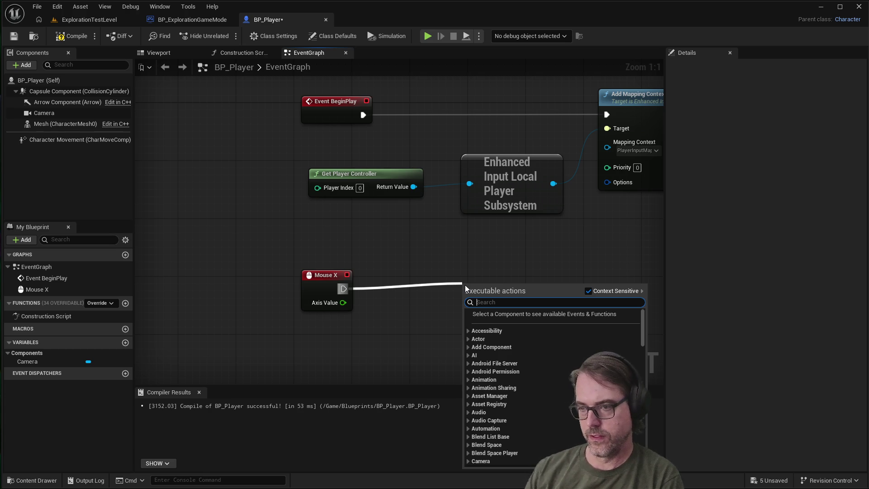
# Add an Add Controller Yaw Input node driven by the Mouse X event's execution.
pyautogui.write('addc')
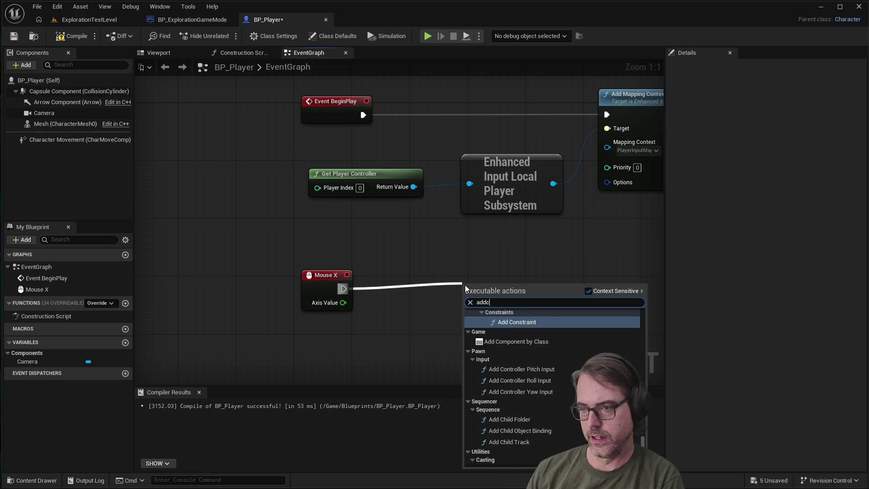
pyautogui.write('ontrollerya')
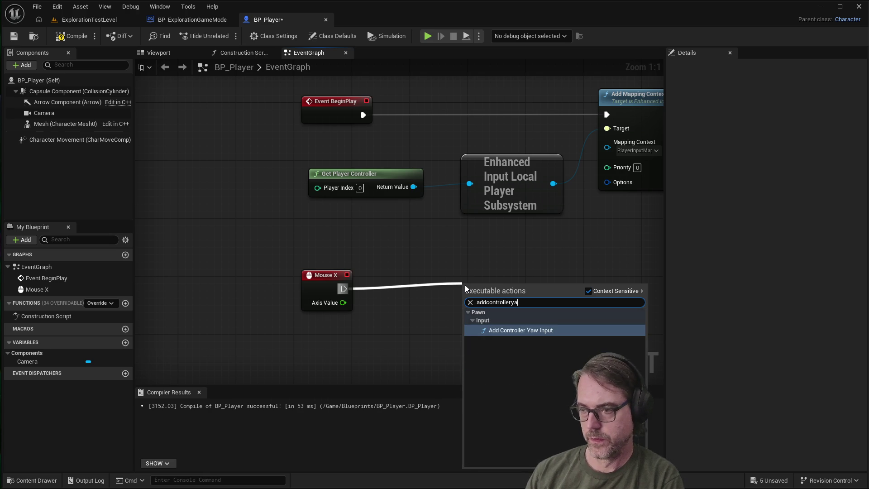
pyautogui.click(546, 330)
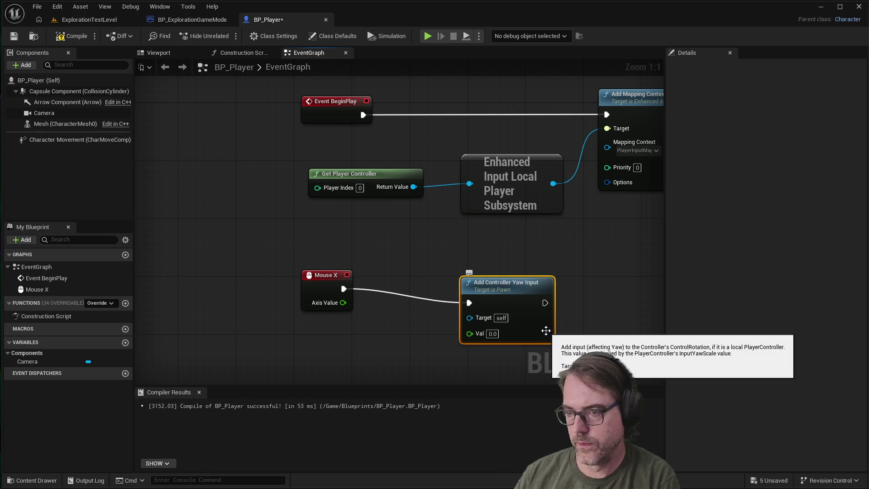
pyautogui.moveTo(516, 295); pyautogui.dragTo(501, 279)
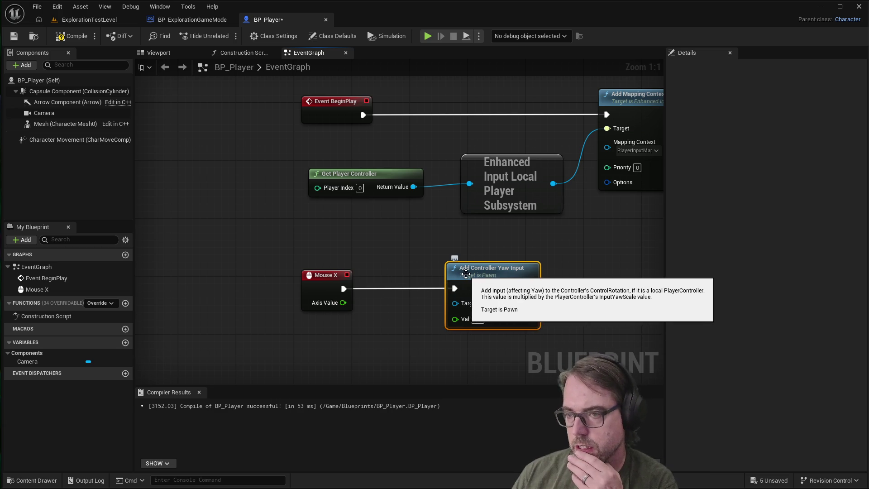
pyautogui.click(436, 356)
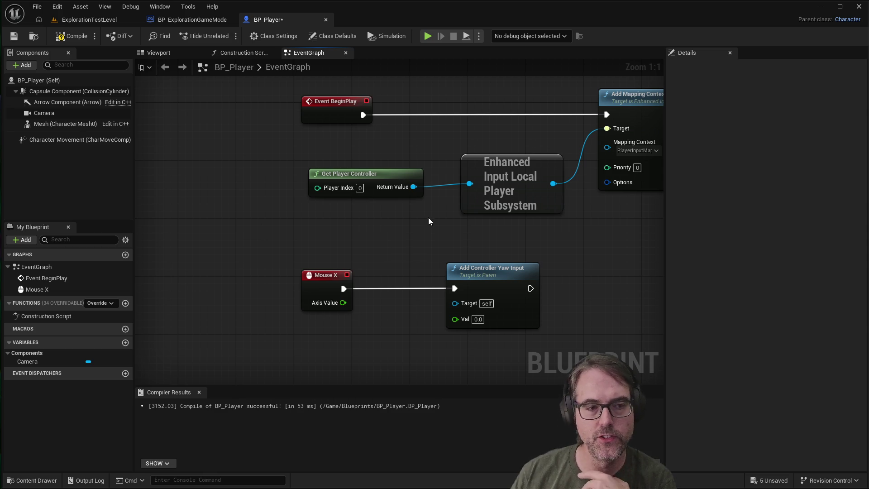
# Connect Mouse X's Axis Value to the yaw input's Val, compile and save, and play-test.
pyautogui.moveTo(492, 270)
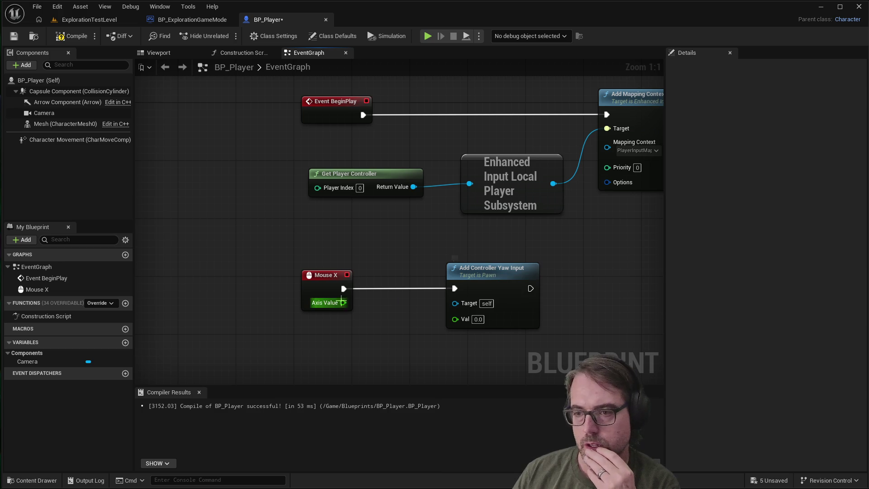
pyautogui.moveTo(343, 303); pyautogui.dragTo(454, 319)
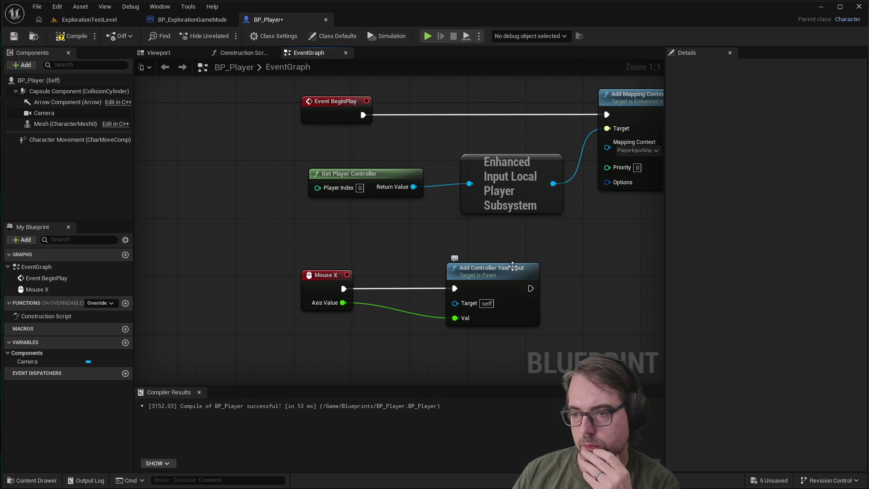
pyautogui.click(15, 37)
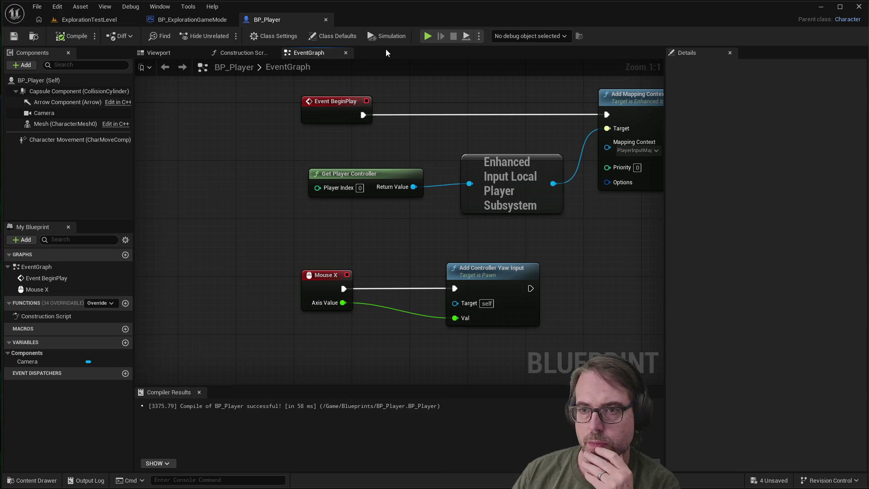
pyautogui.click(426, 36)
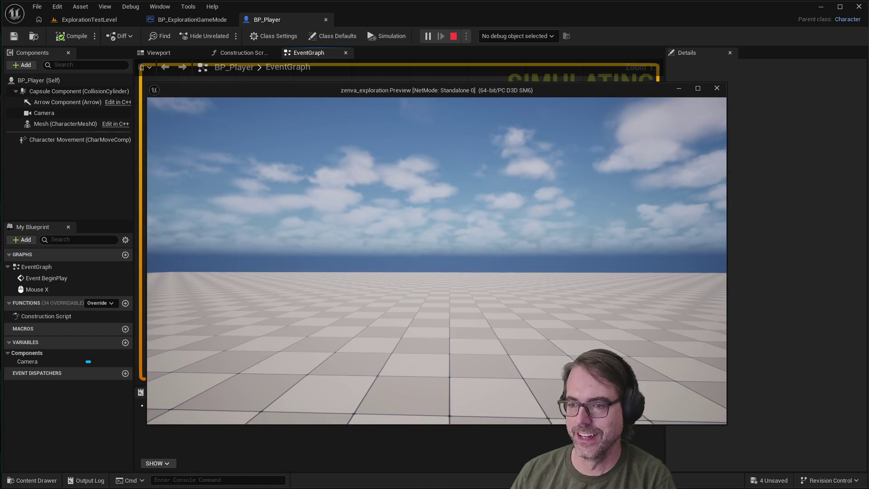
pyautogui.press('Escape')
pyautogui.scroll(-2, 415, 251)
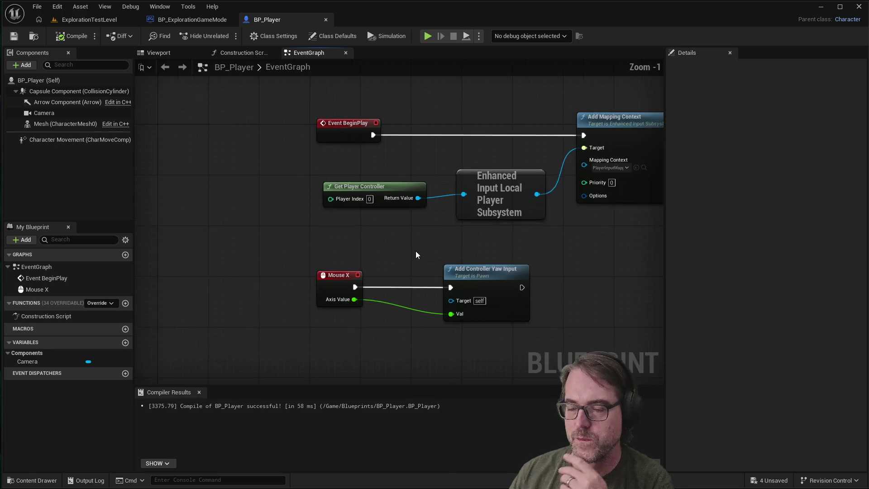
pyautogui.scroll(1, 395, 332)
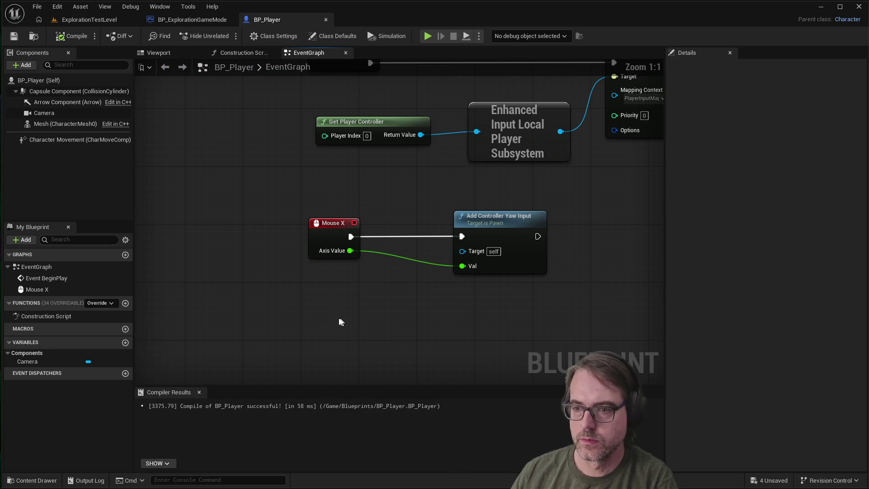
# Add a Mouse Y axis event to the graph by searching 'mousey'.
pyautogui.rightClick(321, 317)
pyautogui.write('mousey')
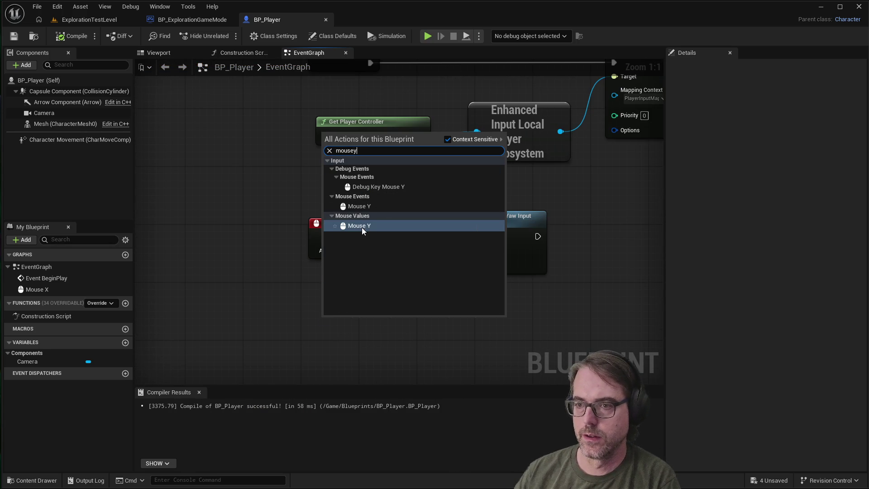
pyautogui.click(357, 225)
pyautogui.moveTo(343, 312)
pyautogui.mouseDown()
pyautogui.moveTo(336, 312)
pyautogui.moveTo(454, 327)
pyautogui.mouseUp()
# Add Add Controller Pitch Input after Mouse Y and wire Axis Value into its Val.
pyautogui.write('addcontr')
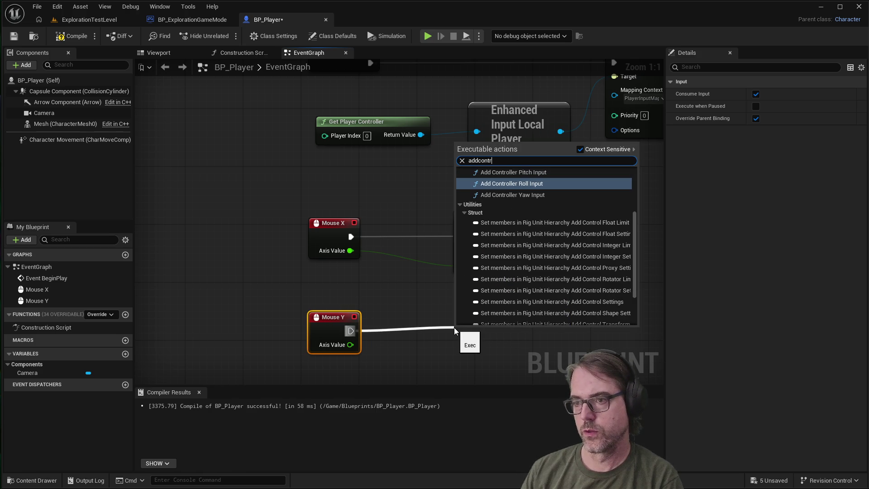
pyautogui.write('ollerpit')
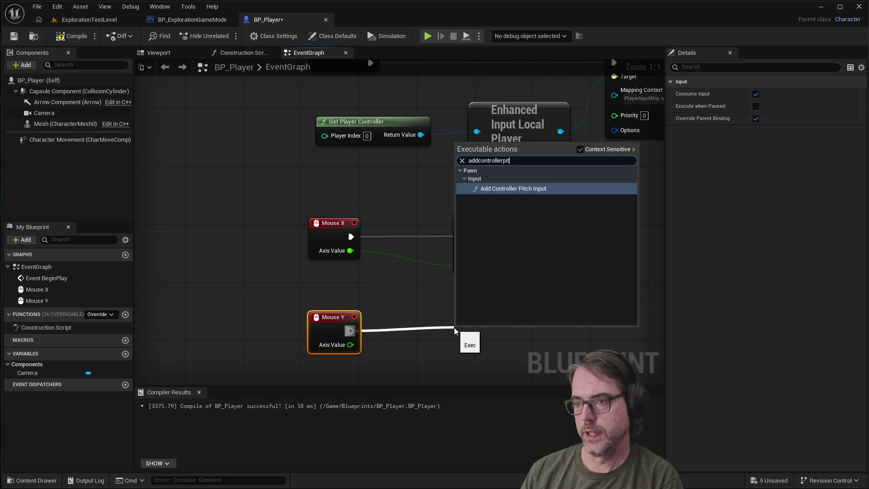
pyautogui.click(539, 195)
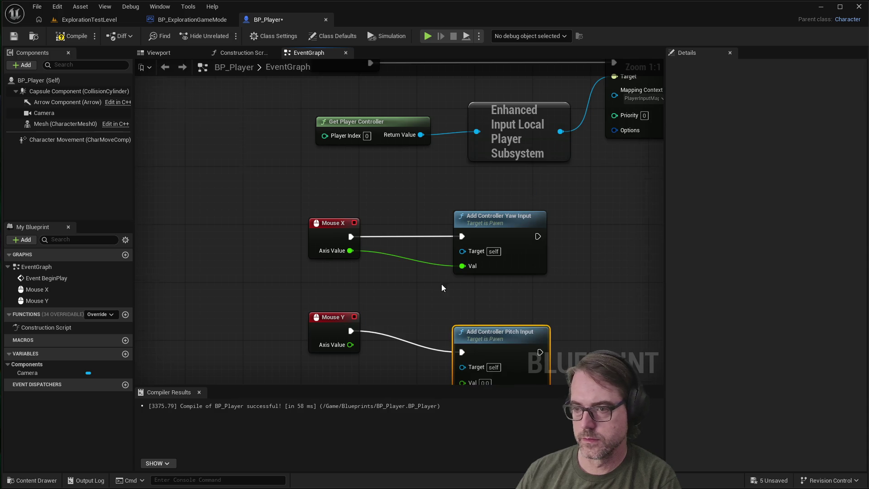
pyautogui.scroll(-2, 441, 284)
pyautogui.moveTo(460, 243); pyautogui.dragTo(460, 232)
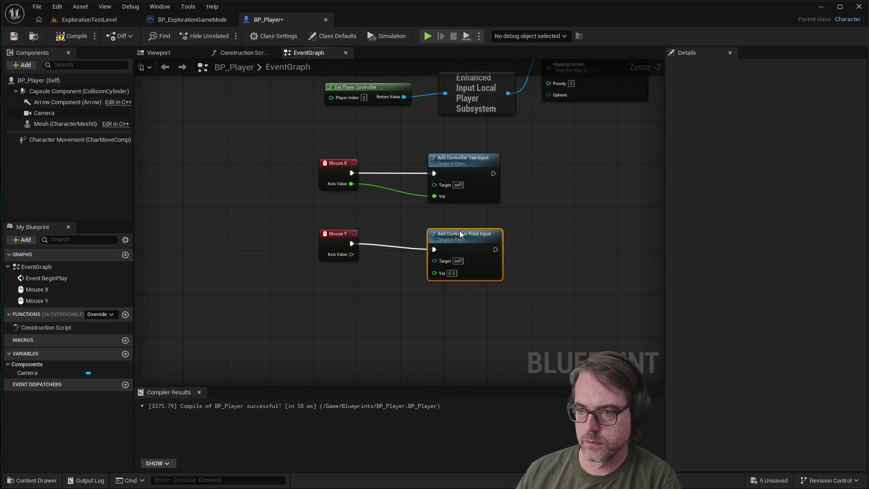
pyautogui.moveTo(351, 254); pyautogui.dragTo(434, 272)
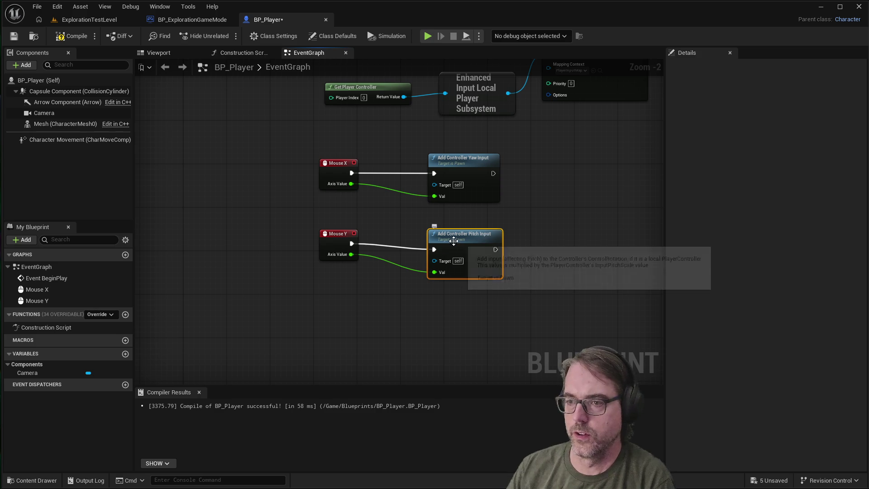
pyautogui.moveTo(451, 240); pyautogui.dragTo(451, 234)
pyautogui.click(355, 316)
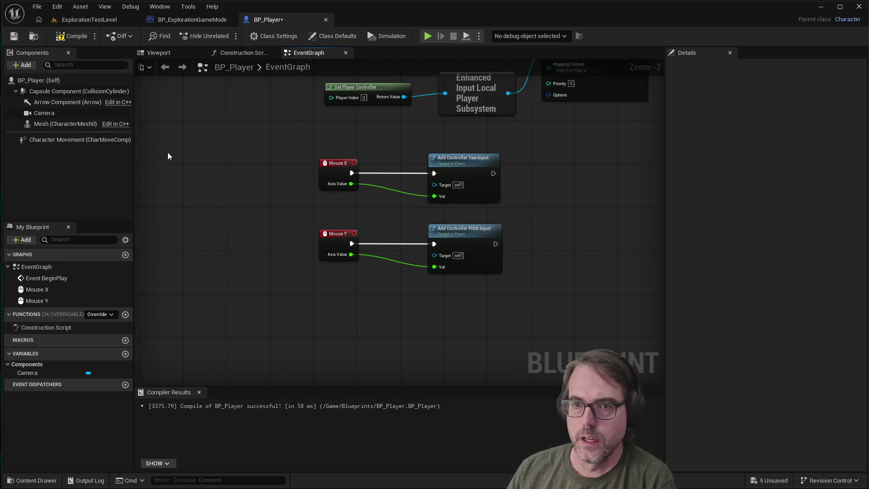
# Compile and save BP_Player, then play-test the mouse-look in a preview window.
pyautogui.click(14, 36)
pyautogui.click(72, 36)
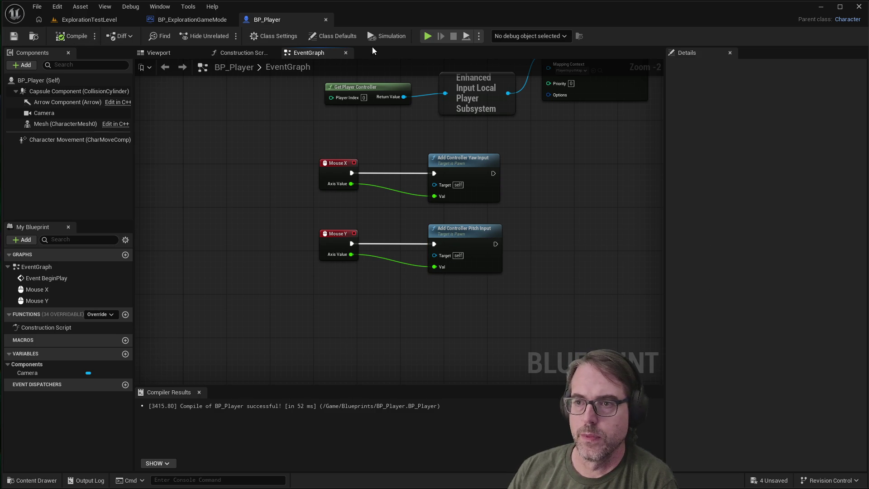
pyautogui.click(428, 36)
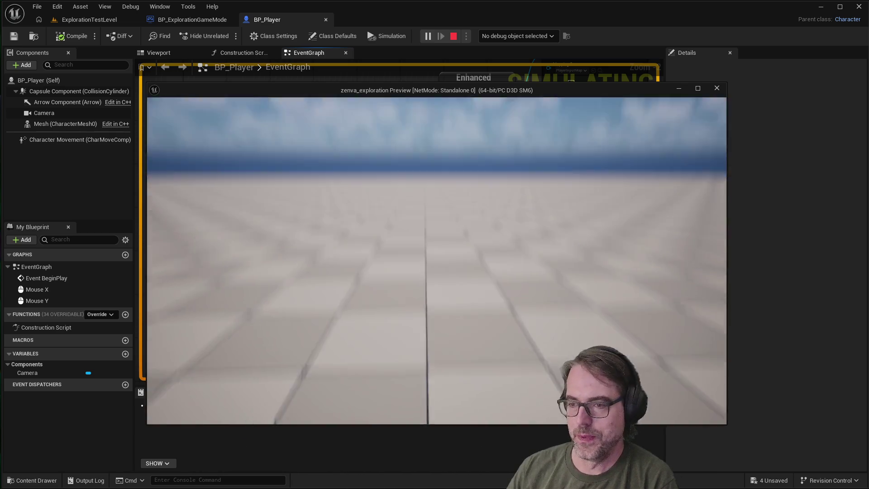
pyautogui.press('Escape')
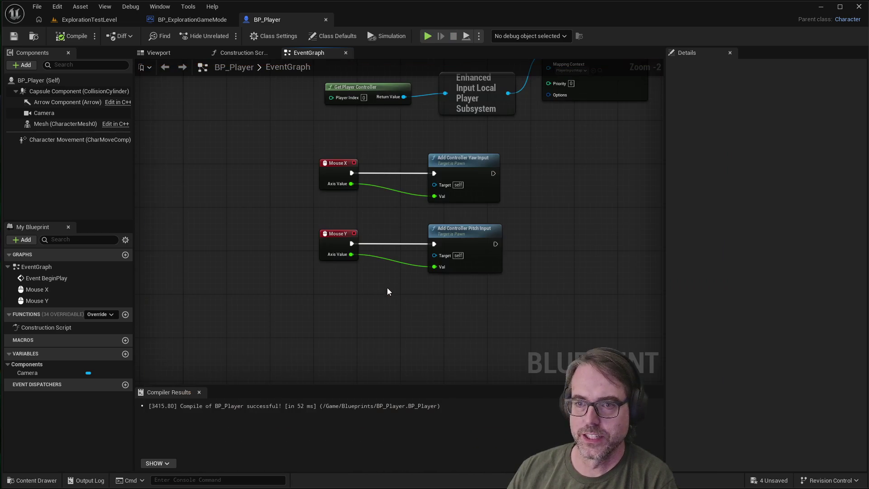
pyautogui.scroll(-2, 386, 174)
pyautogui.scroll(2, 430, 258)
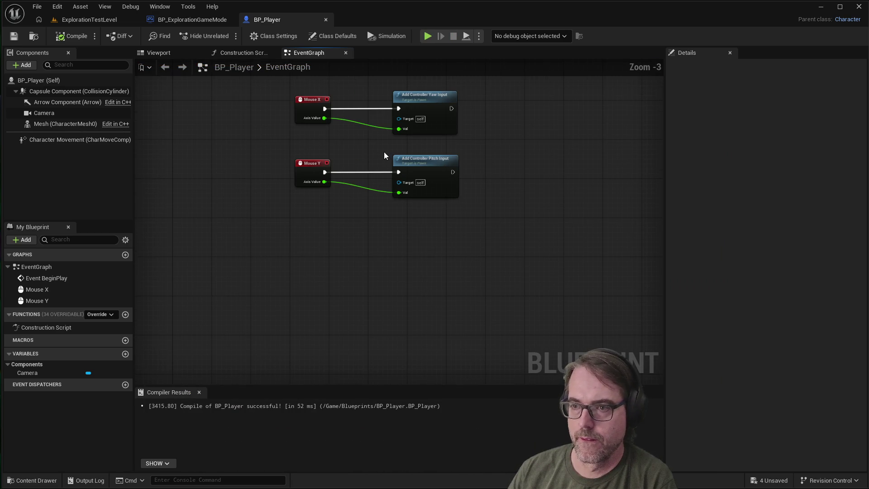
# Add a Negate Float node fed by Mouse Y's Axis Value.
pyautogui.scroll(-1, 388, 192)
pyautogui.scroll(1, 394, 208)
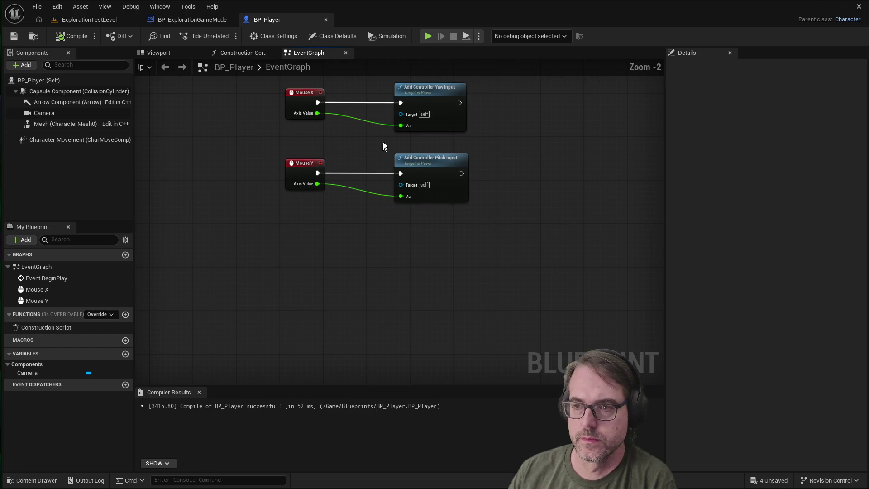
pyautogui.scroll(1, 384, 145)
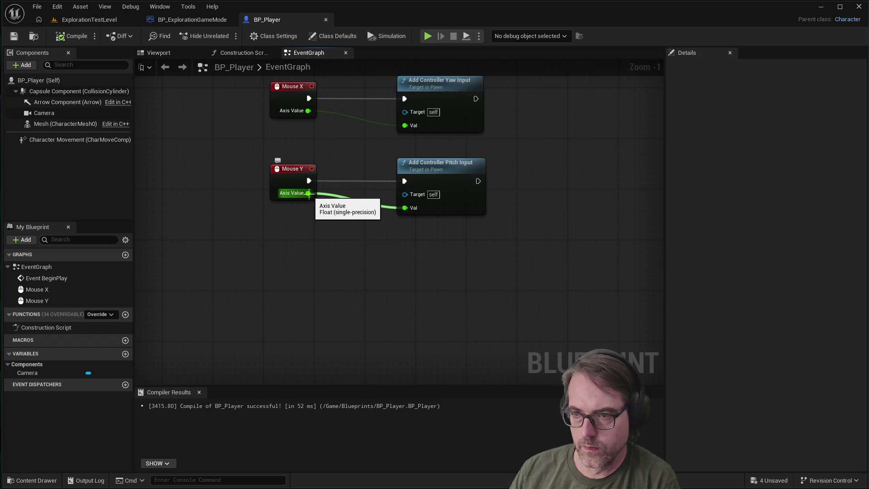
pyautogui.moveTo(308, 194)
pyautogui.mouseDown()
pyautogui.moveTo(358, 240)
pyautogui.moveTo(332, 251)
pyautogui.moveTo(335, 245)
pyautogui.mouseUp()
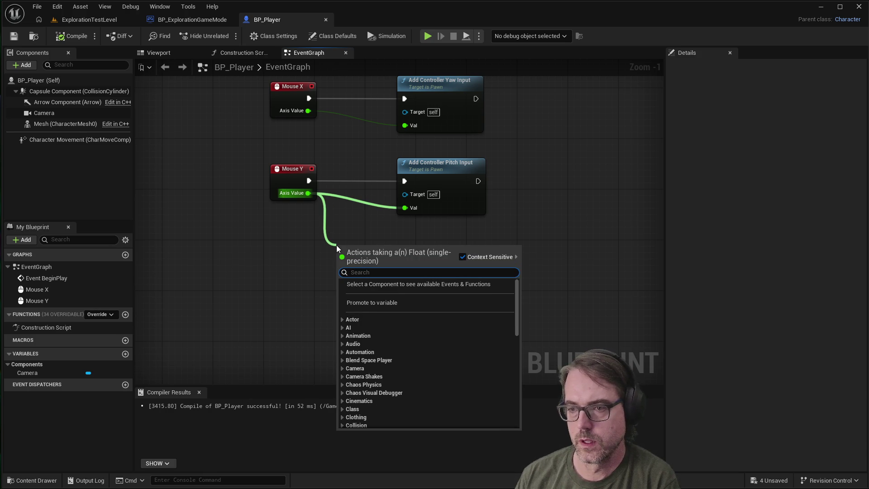
pyautogui.write('negate')
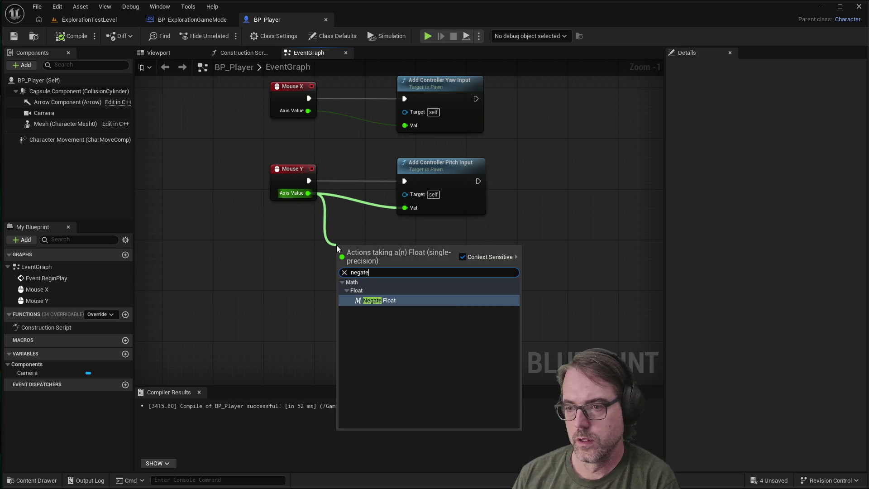
pyautogui.click(379, 300)
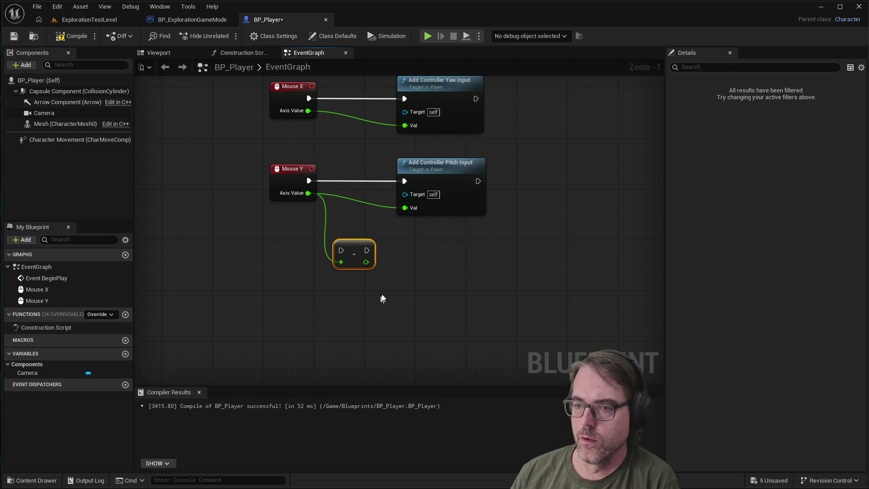
# Shift the pitch input node and the Negate node to the right to tidy the layout.
pyautogui.moveTo(360, 249); pyautogui.dragTo(368, 238)
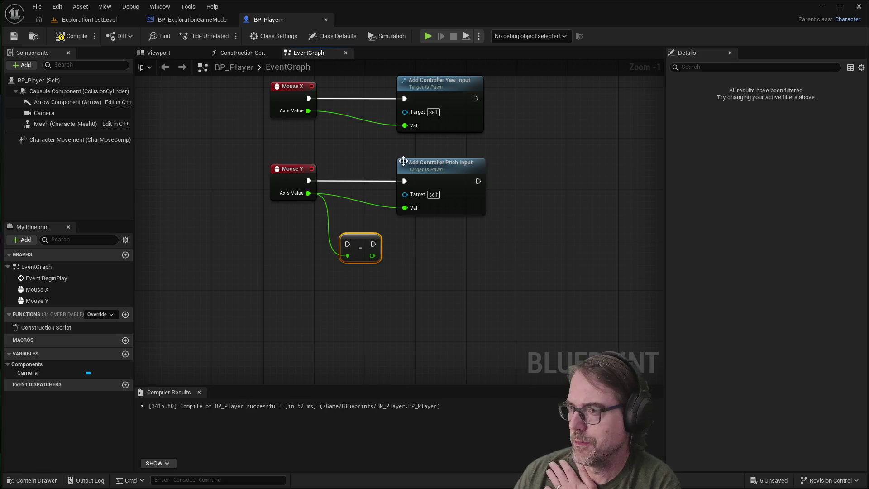
pyautogui.moveTo(420, 165); pyautogui.dragTo(451, 165)
pyautogui.moveTo(355, 237); pyautogui.dragTo(365, 234)
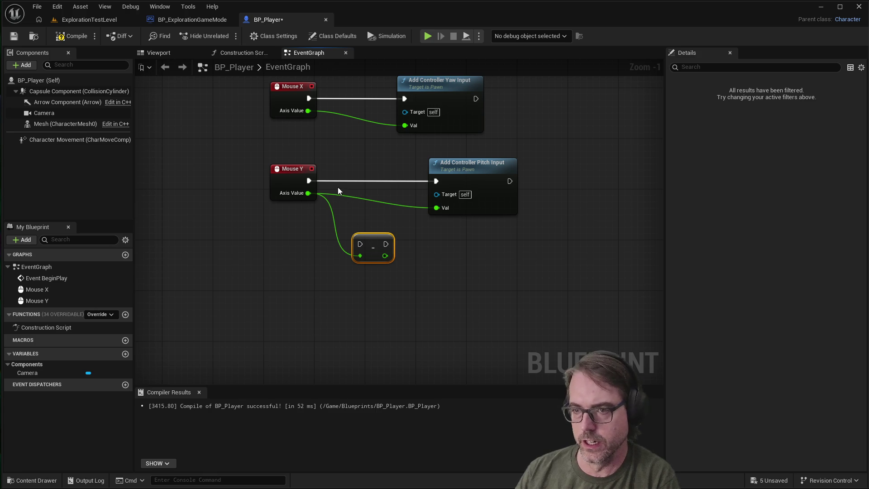
pyautogui.moveTo(307, 194); pyautogui.dragTo(360, 198)
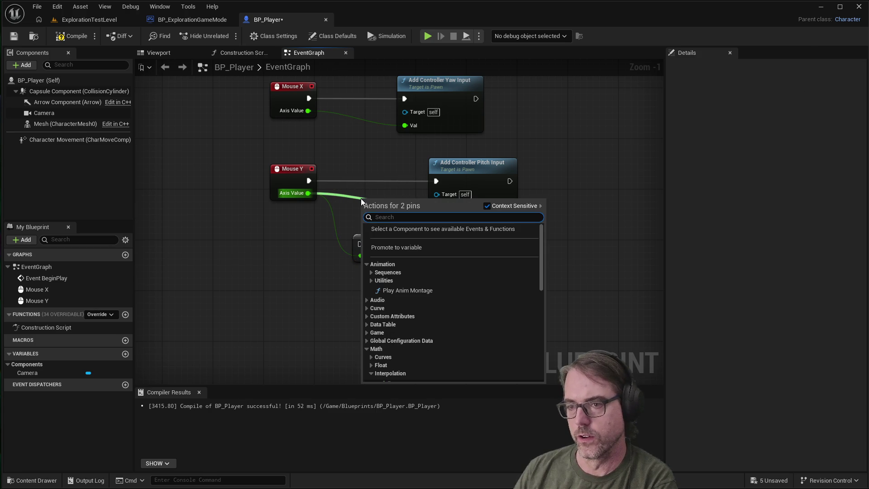
# Break Mouse Y's existing Axis Value and execution links to Add Controller Pitch Input.
pyautogui.click(337, 196)
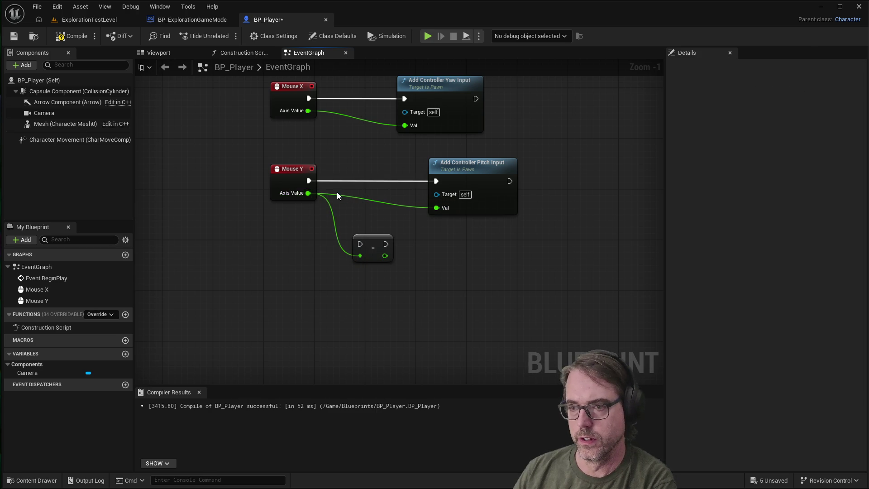
pyautogui.rightClick(296, 193)
pyautogui.moveTo(327, 240)
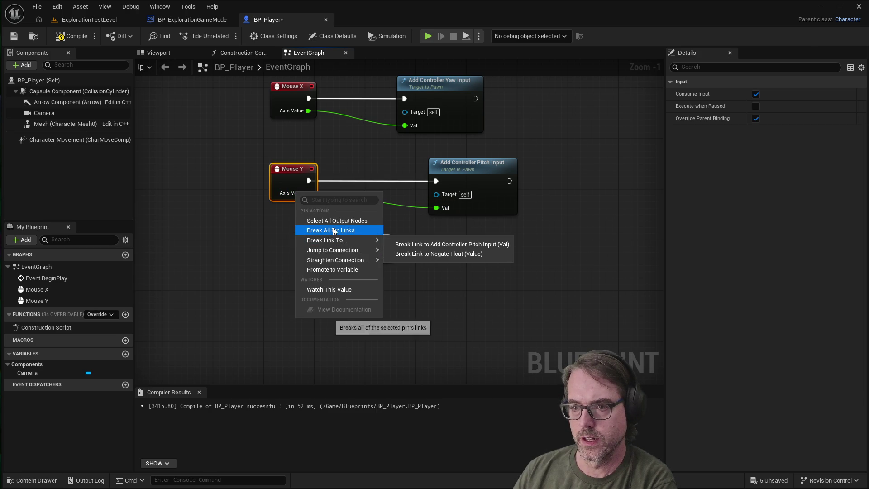
pyautogui.click(417, 208)
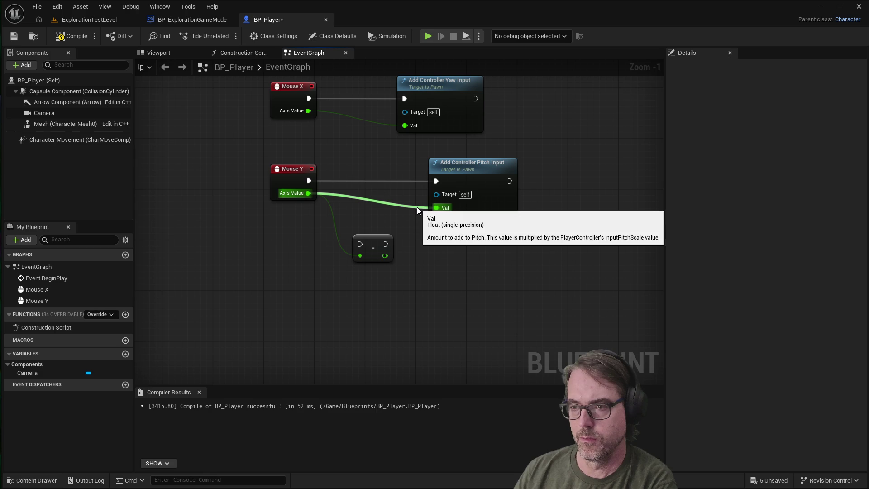
pyautogui.rightClick(299, 193)
pyautogui.moveTo(330, 242)
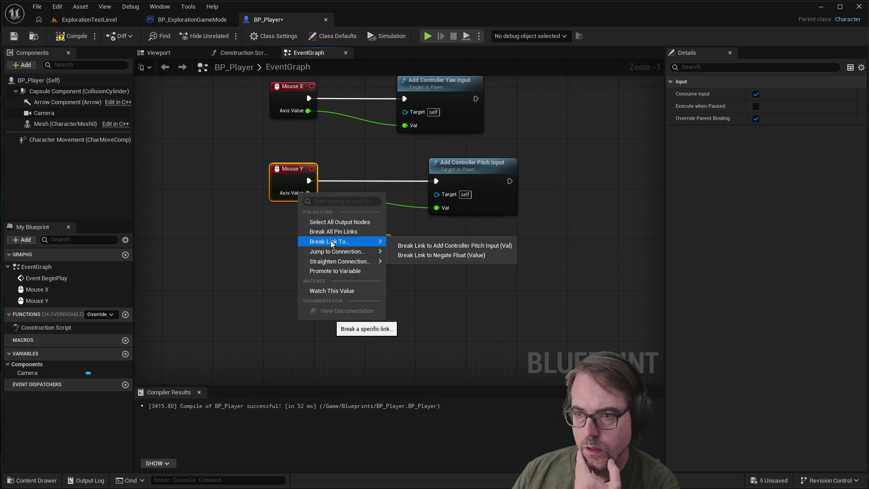
pyautogui.click(447, 246)
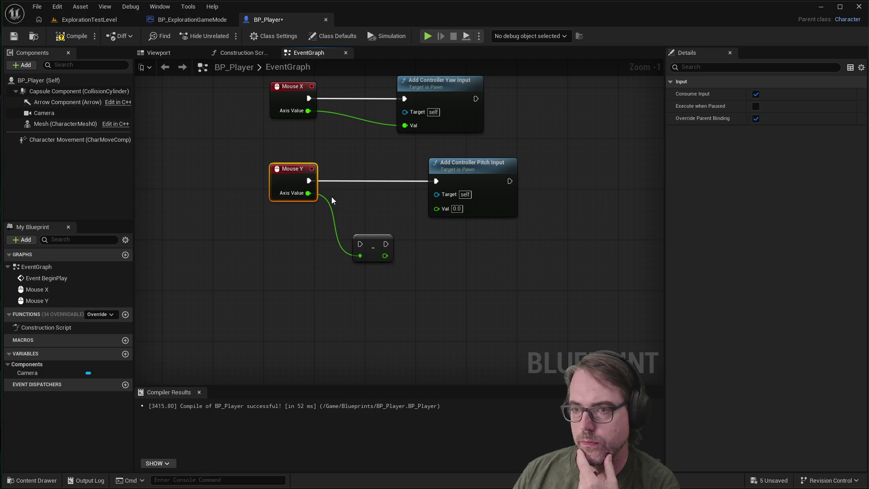
pyautogui.rightClick(297, 194)
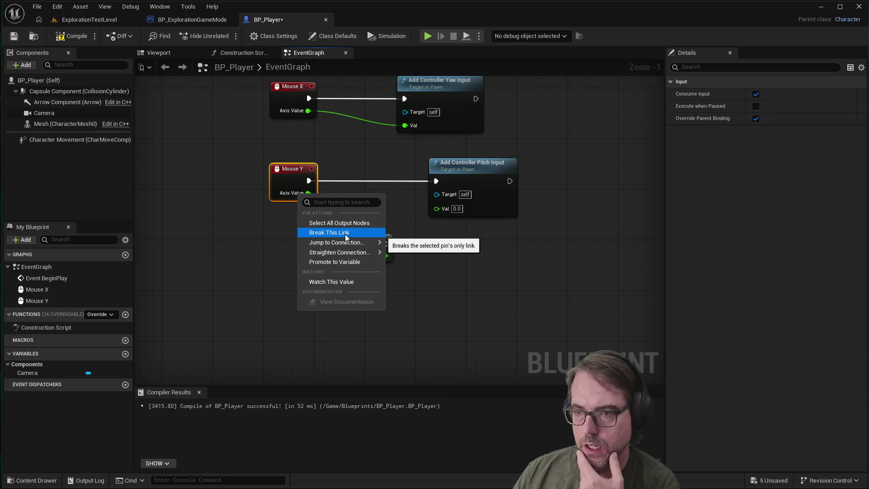
pyautogui.rightClick(309, 181)
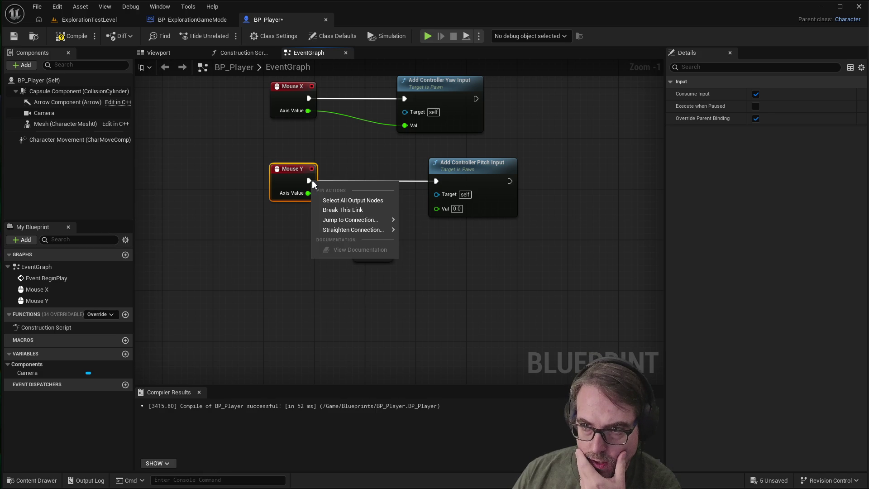
pyautogui.click(341, 209)
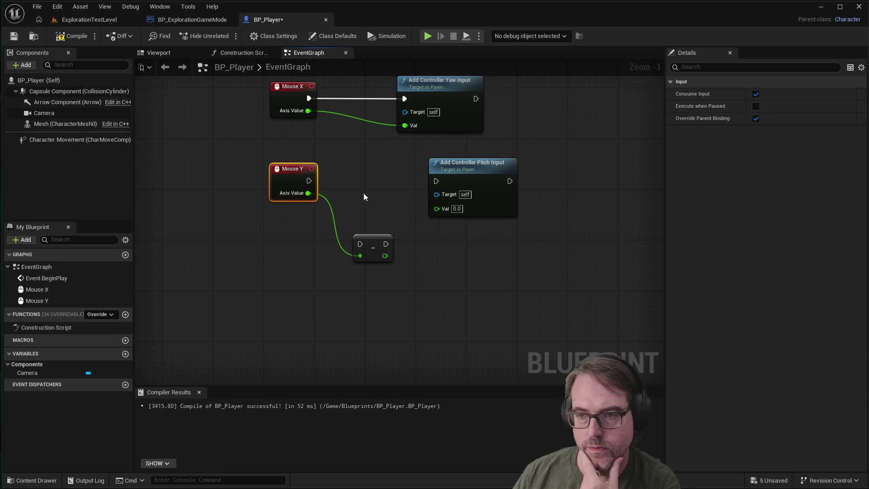
# Wire Mouse Y through the Negate node into the pitch input's execution and Val pins.
pyautogui.moveTo(308, 181)
pyautogui.mouseDown()
pyautogui.moveTo(359, 243)
pyautogui.moveTo(371, 214)
pyautogui.mouseUp()
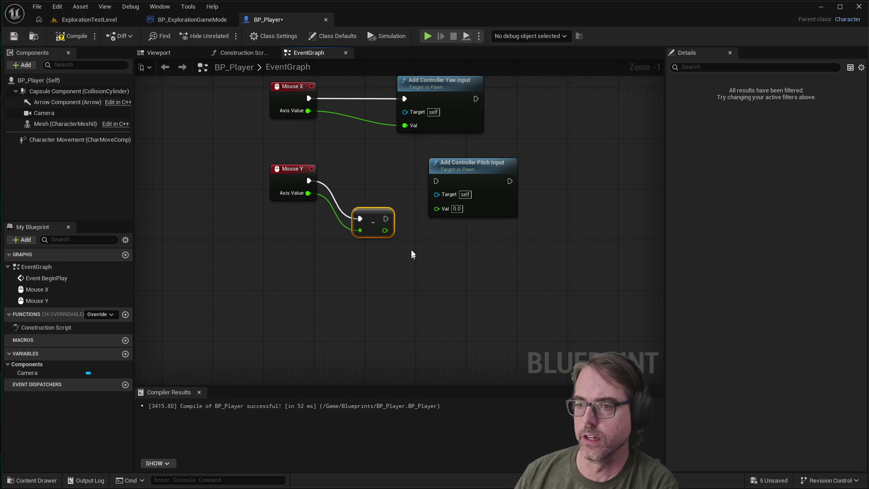
pyautogui.moveTo(385, 219); pyautogui.dragTo(437, 181)
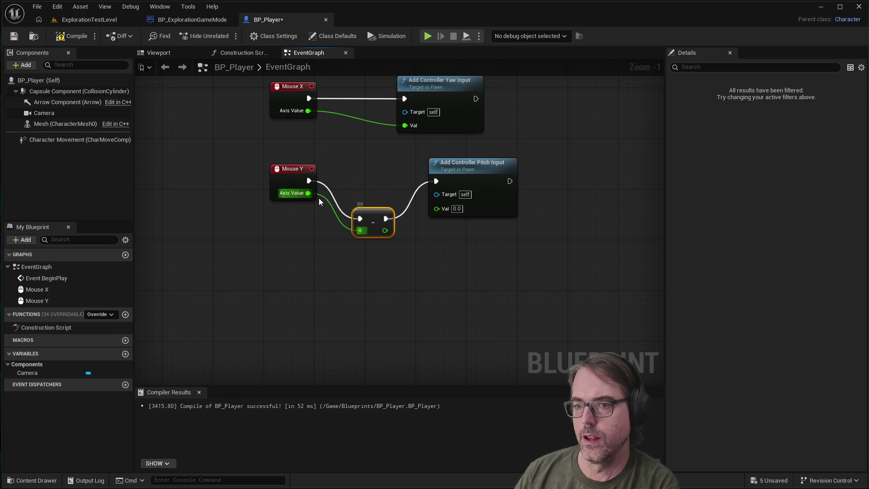
pyautogui.moveTo(383, 229)
pyautogui.mouseDown()
pyautogui.moveTo(399, 233)
pyautogui.moveTo(435, 196)
pyautogui.moveTo(436, 209)
pyautogui.mouseUp()
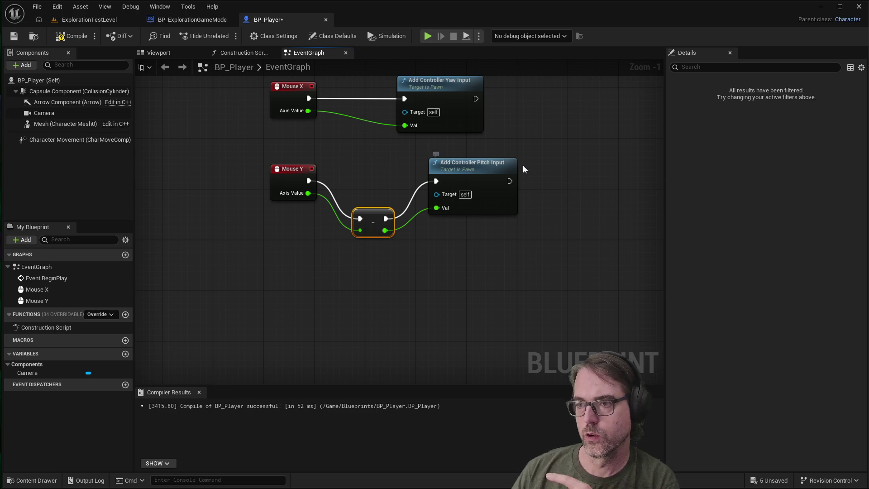
pyautogui.moveTo(377, 218)
pyautogui.mouseDown()
pyautogui.moveTo(376, 197)
pyautogui.moveTo(368, 219)
pyautogui.mouseUp()
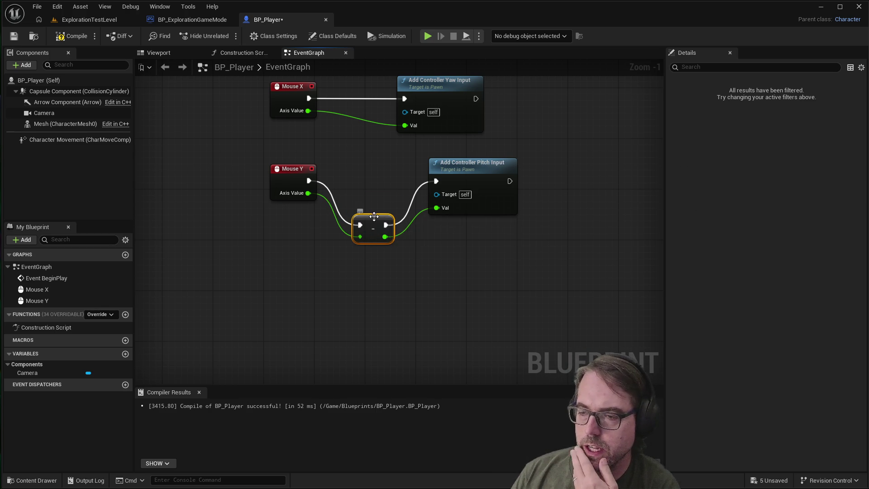
pyautogui.rightClick(392, 284)
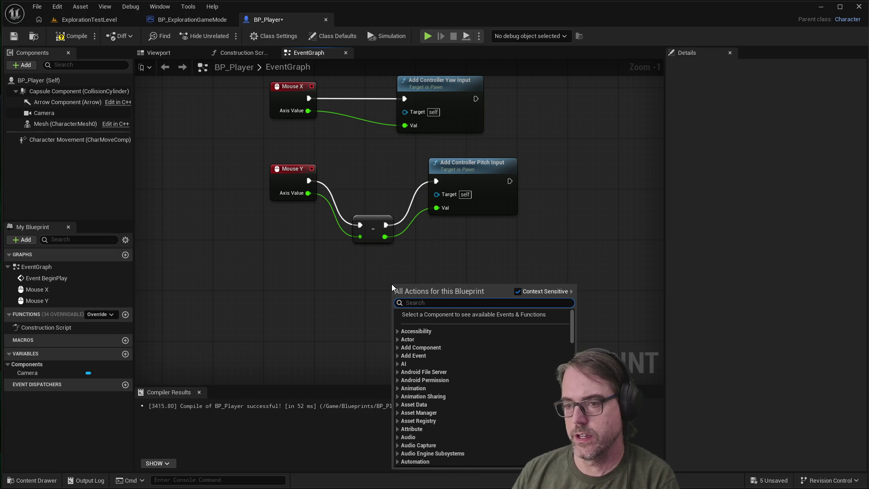
pyautogui.write('negate')
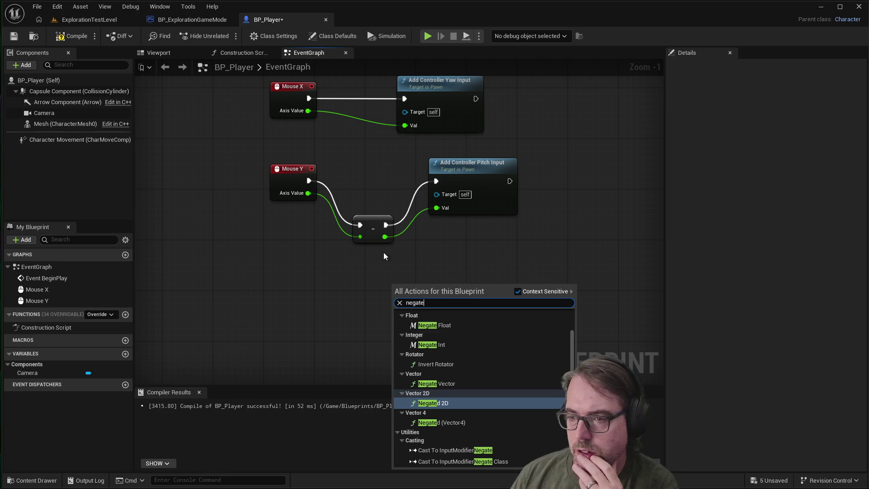
pyautogui.click(368, 217)
pyautogui.click(372, 217)
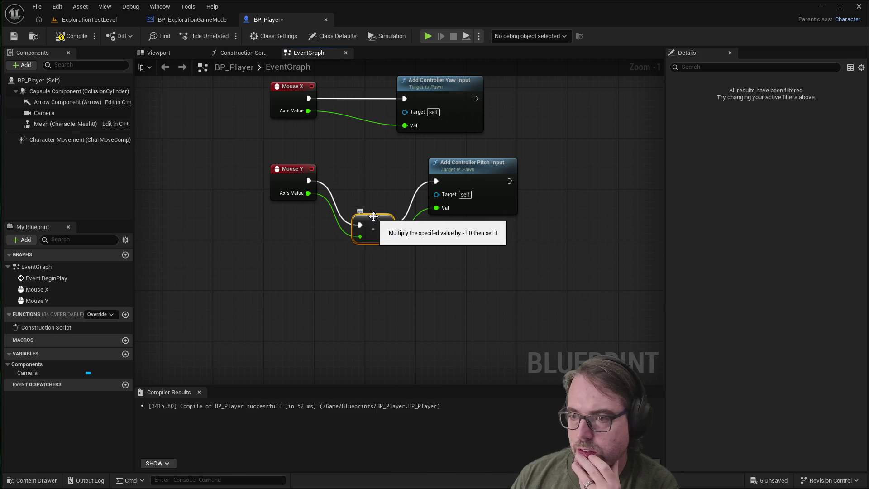
pyautogui.rightClick(373, 216)
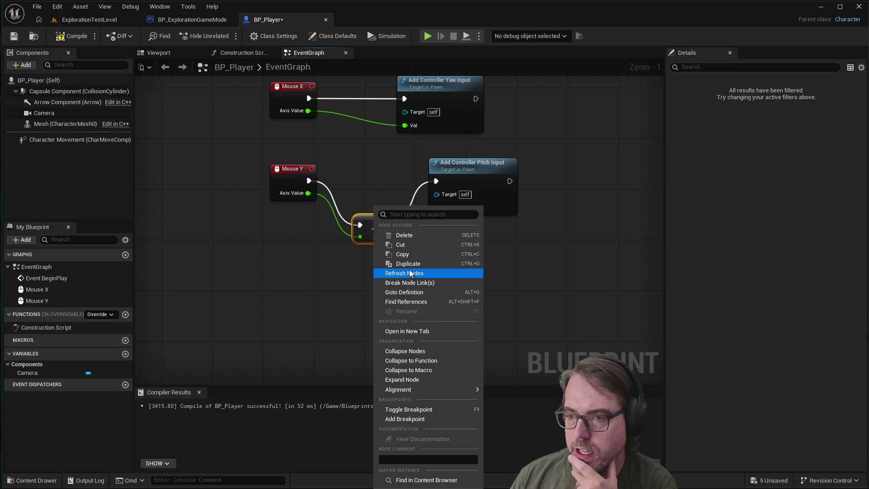
pyautogui.click(469, 164)
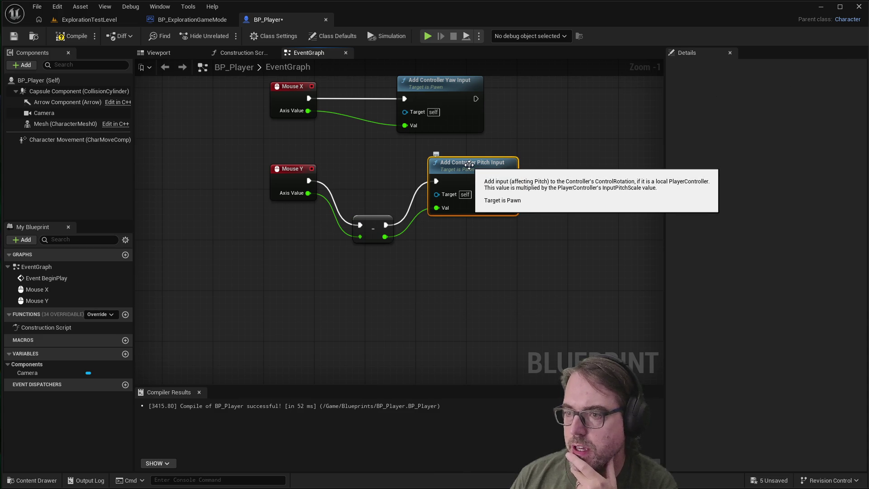
pyautogui.rightClick(469, 165)
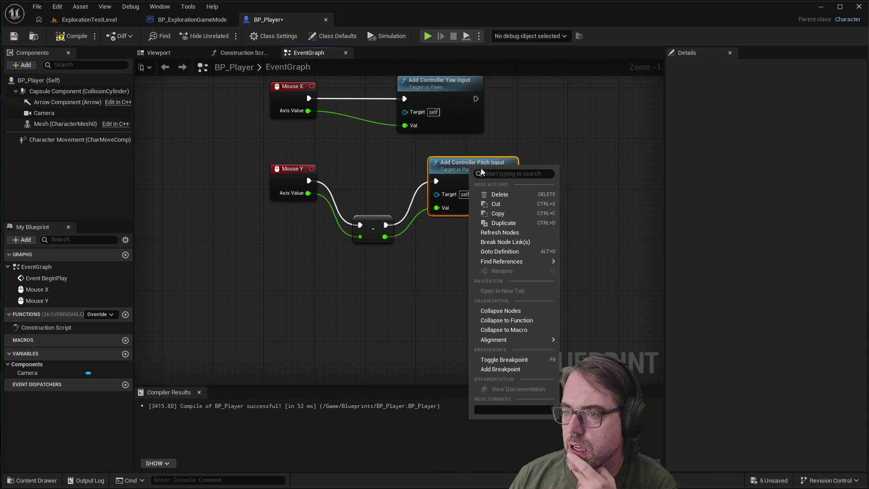
pyautogui.click(376, 221)
pyautogui.rightClick(375, 218)
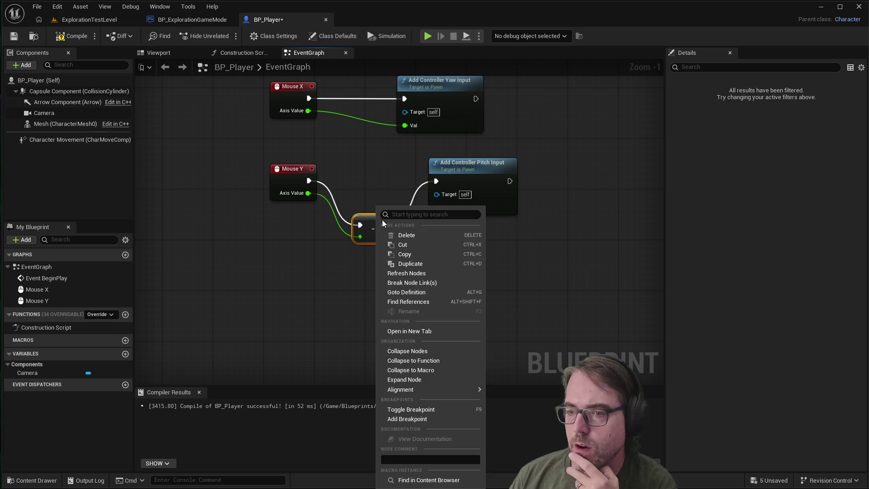
pyautogui.click(347, 278)
pyautogui.rightClick(346, 277)
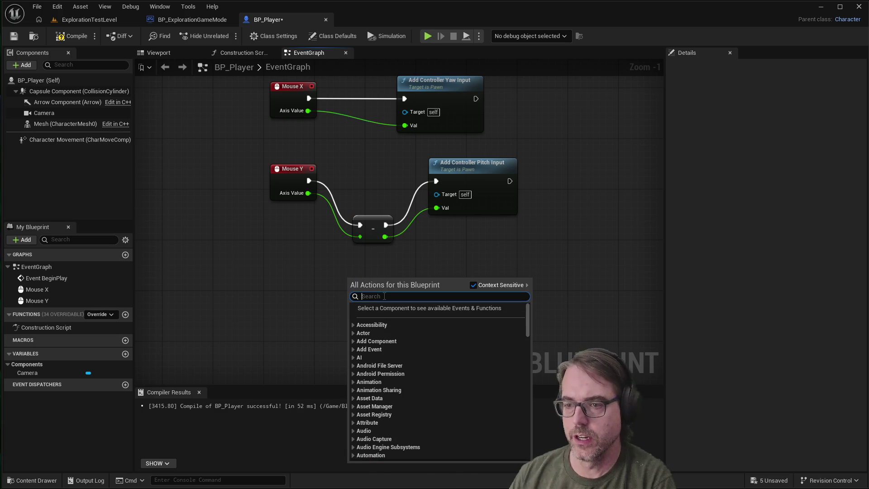
pyautogui.write('negate')
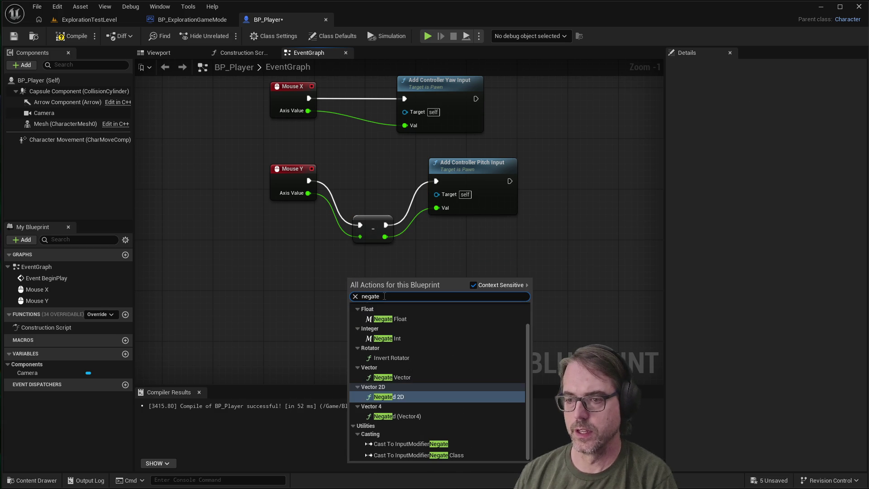
pyautogui.click(408, 317)
pyautogui.rightClick(428, 281)
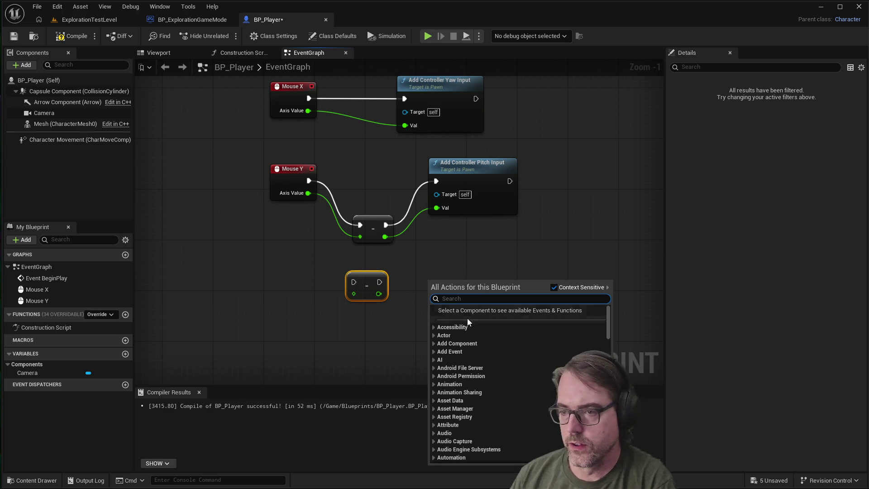
pyautogui.write('negate')
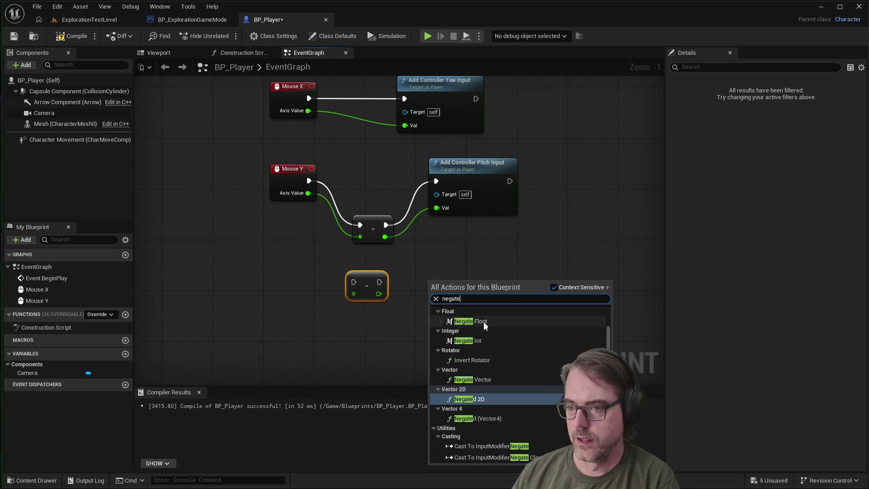
pyautogui.press('Escape')
pyautogui.hotkey('ctrl', 'w')
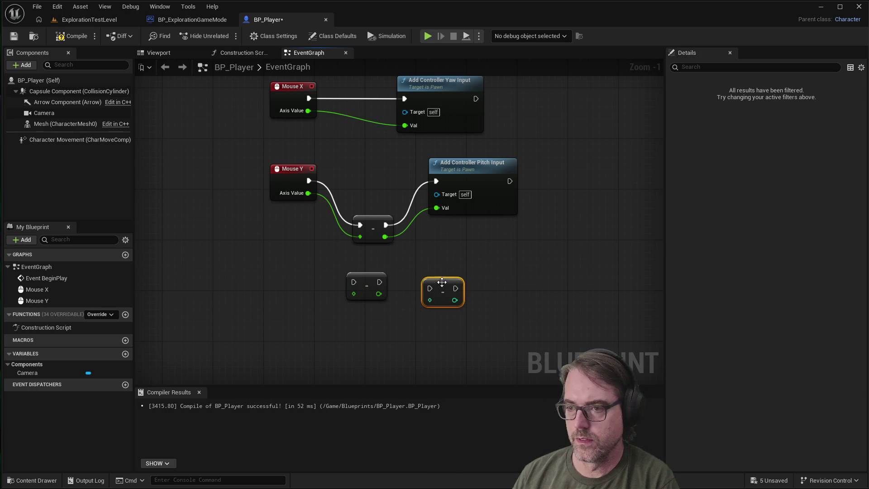
pyautogui.moveTo(435, 271)
pyautogui.mouseDown()
pyautogui.moveTo(403, 316)
pyautogui.moveTo(371, 315)
pyautogui.mouseUp()
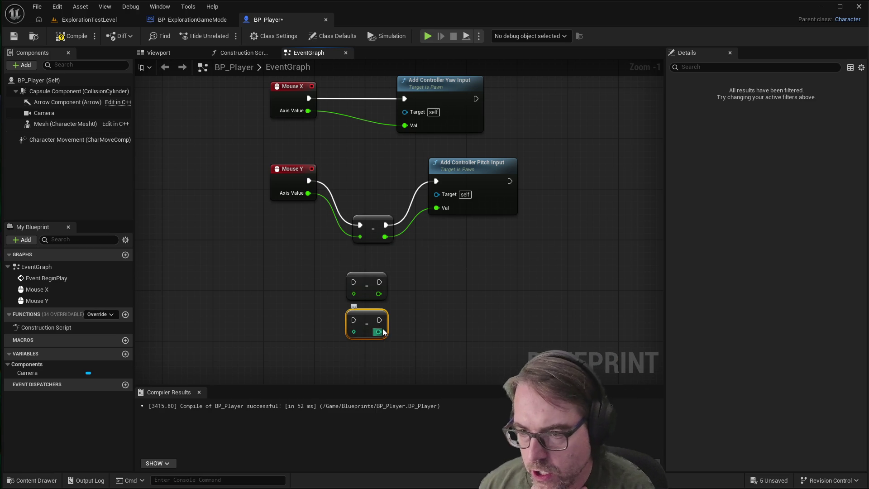
pyautogui.rightClick(367, 314)
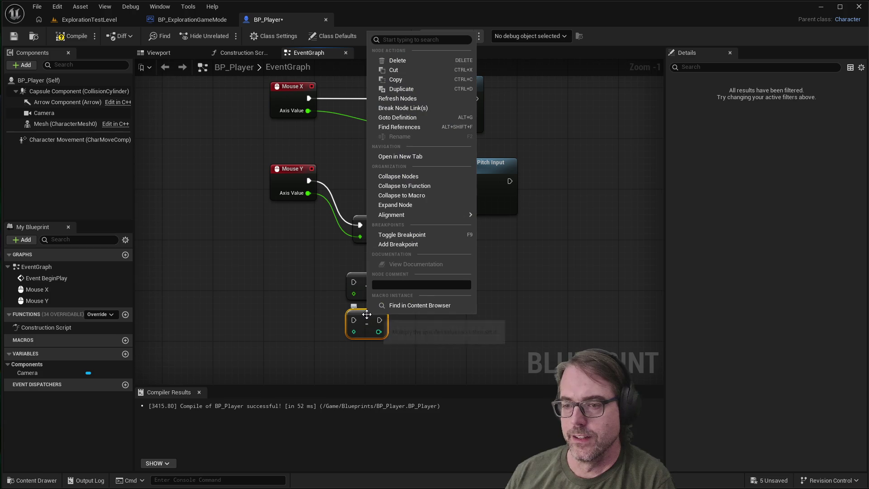
pyautogui.click(405, 61)
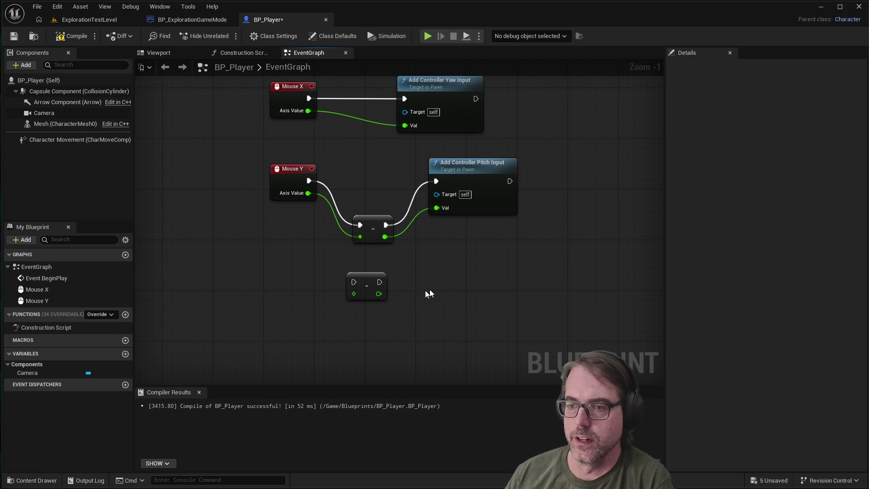
pyautogui.rightClick(369, 277)
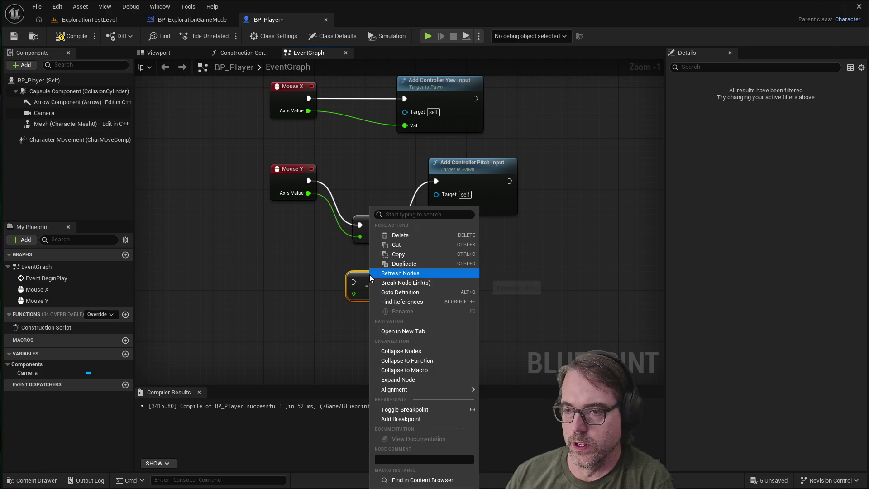
pyautogui.click(410, 235)
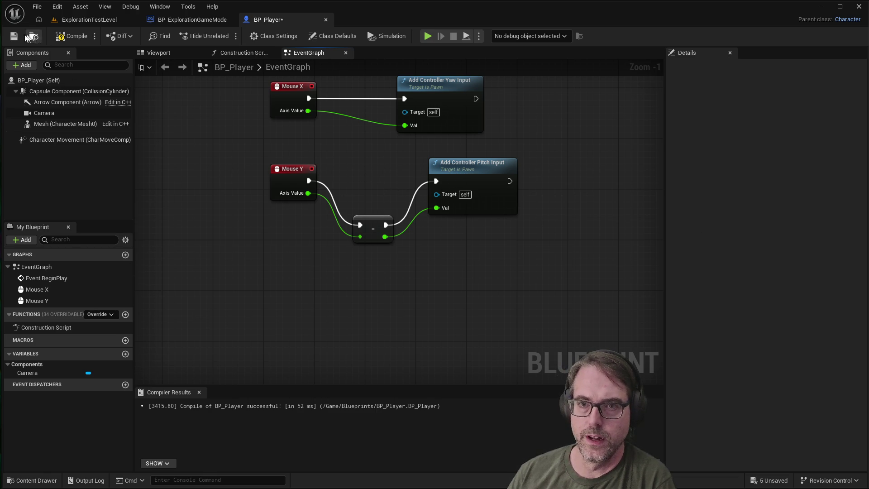
pyautogui.click(71, 36)
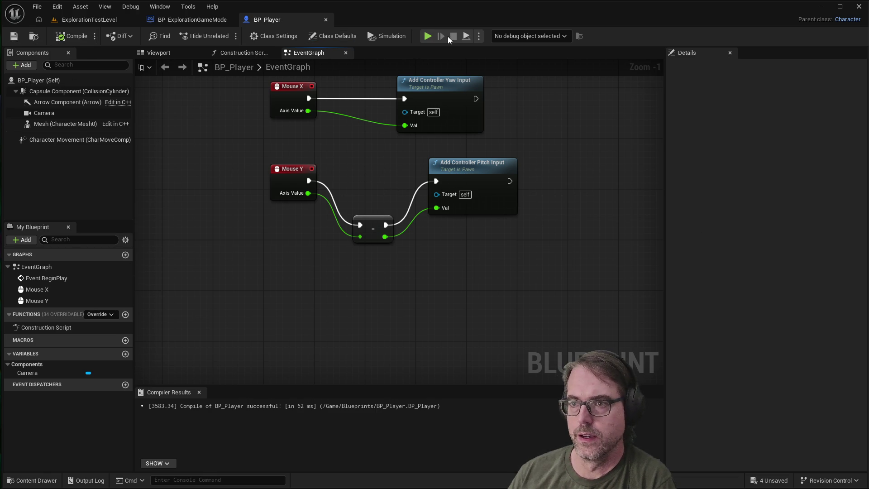
# Play-test the inverted vertical mouse look in the preview, then end it with Esc.
pyautogui.click(429, 36)
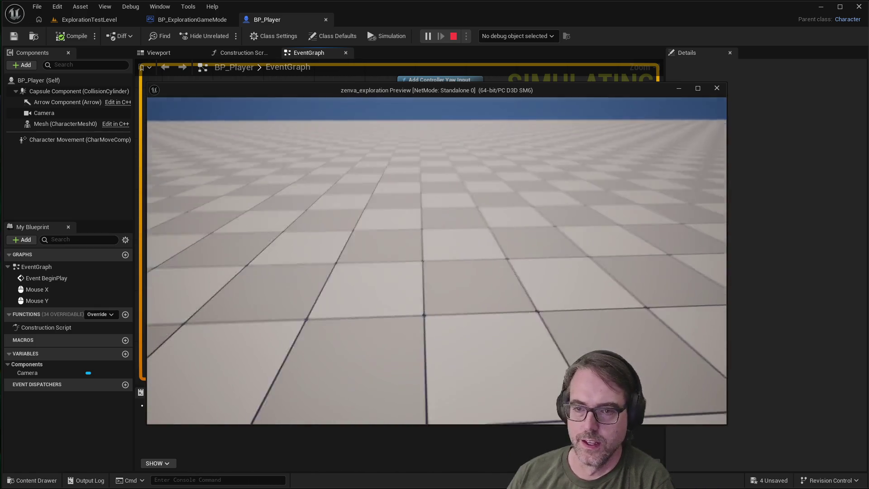
pyautogui.press('Escape')
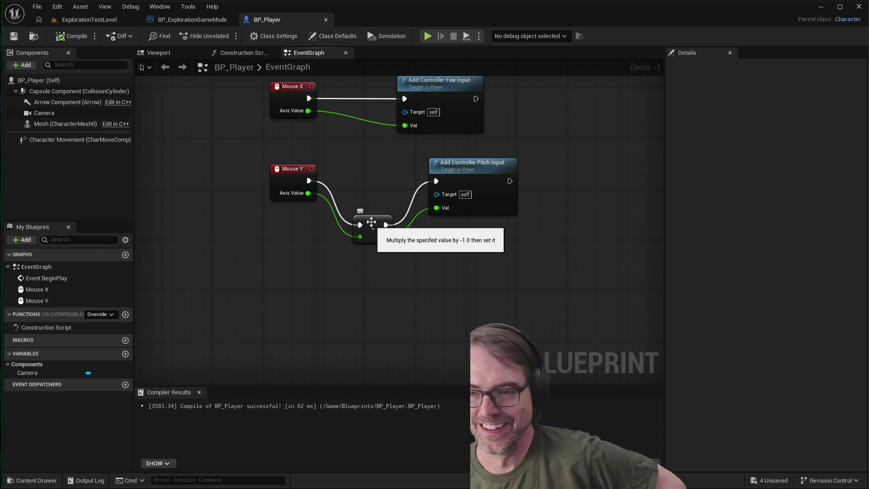
# Raise the Negate node so it sits level between Mouse Y and Add Controller Pitch Input.
pyautogui.moveTo(374, 216); pyautogui.dragTo(375, 197)
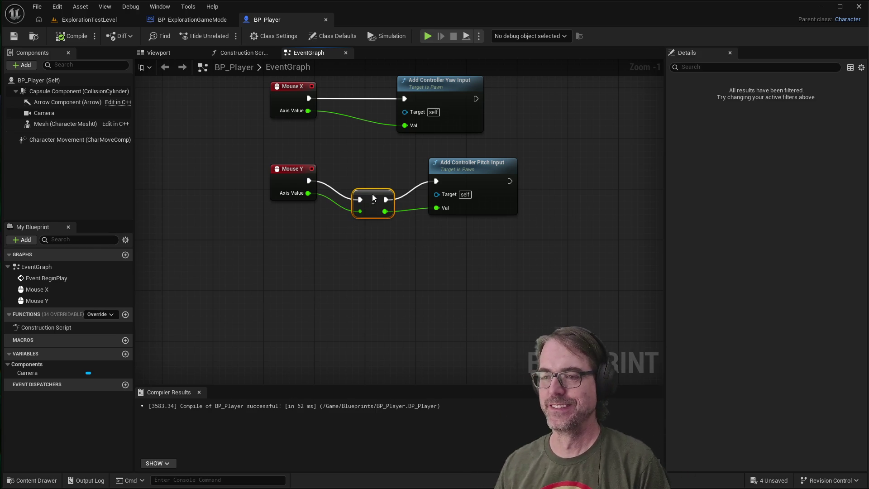
pyautogui.click(361, 260)
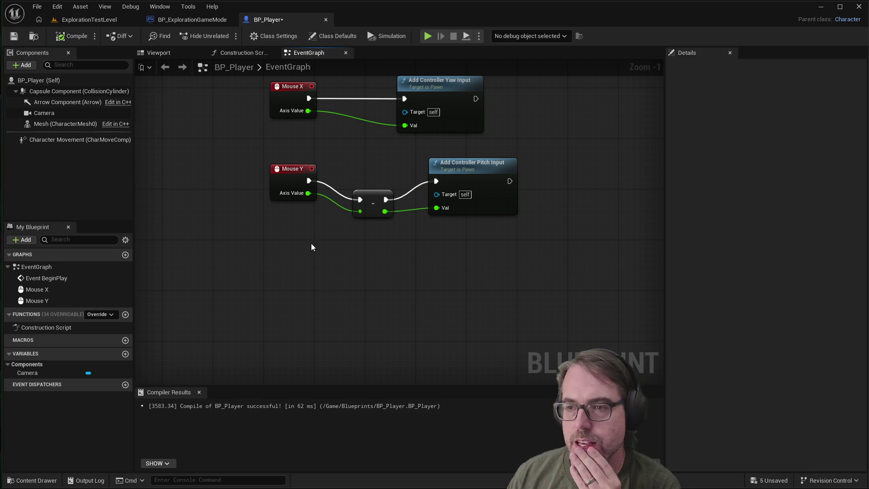
pyautogui.scroll(-2, 340, 301)
pyautogui.scroll(1, 343, 281)
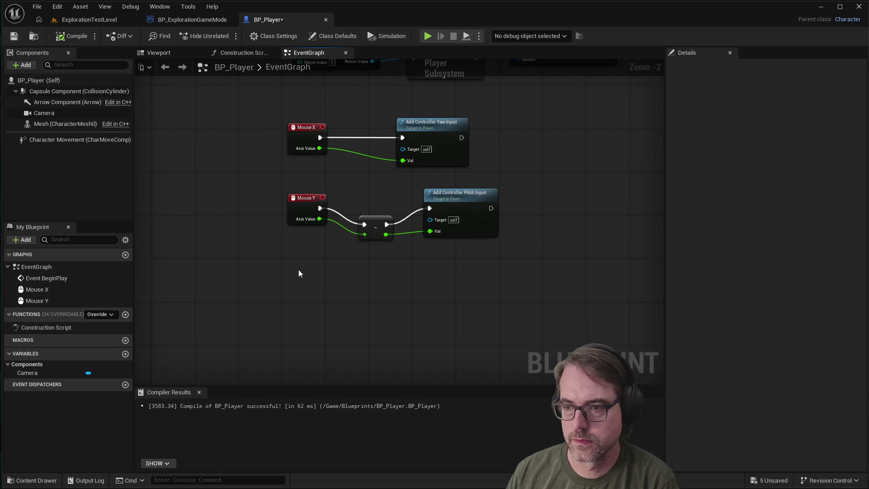
pyautogui.scroll(1, 401, 252)
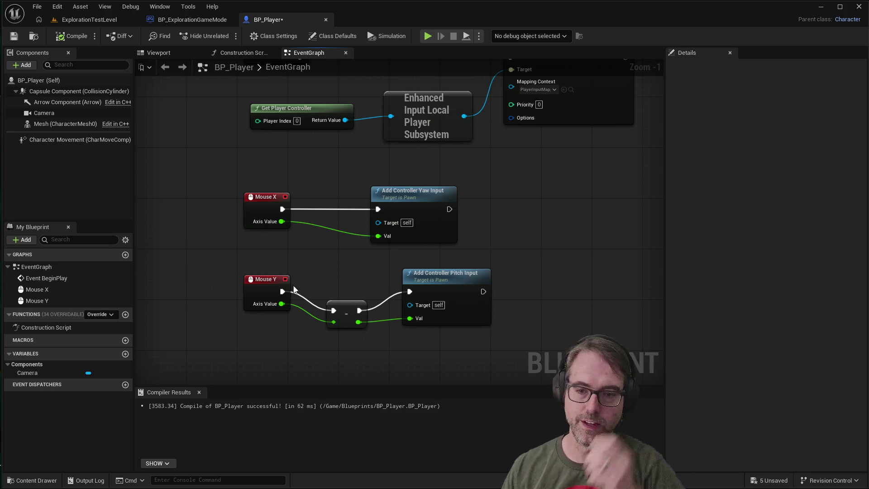
pyautogui.scroll(-1, 342, 236)
pyautogui.scroll(1, 270, 370)
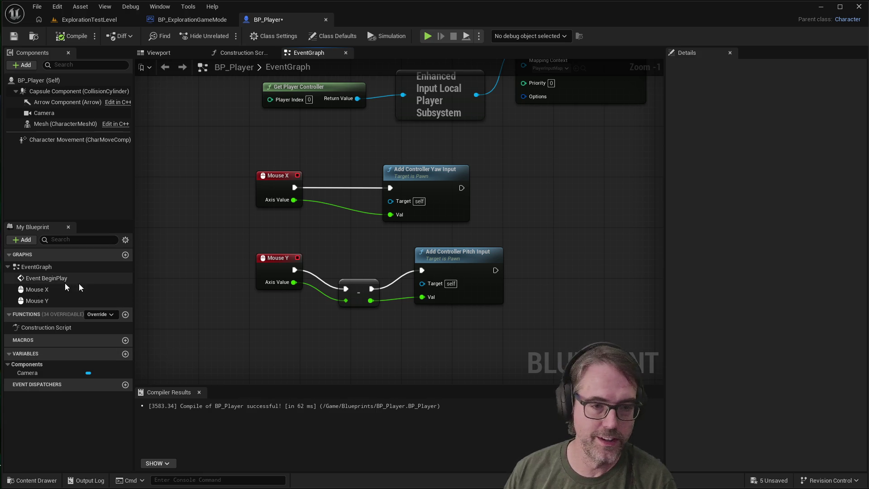
# Add a new Boolean variable and name it 'LookSensitivity'.
pyautogui.click(124, 355)
pyautogui.write('LookSensitive')
pyautogui.press('BackSpace')
pyautogui.write('vity')
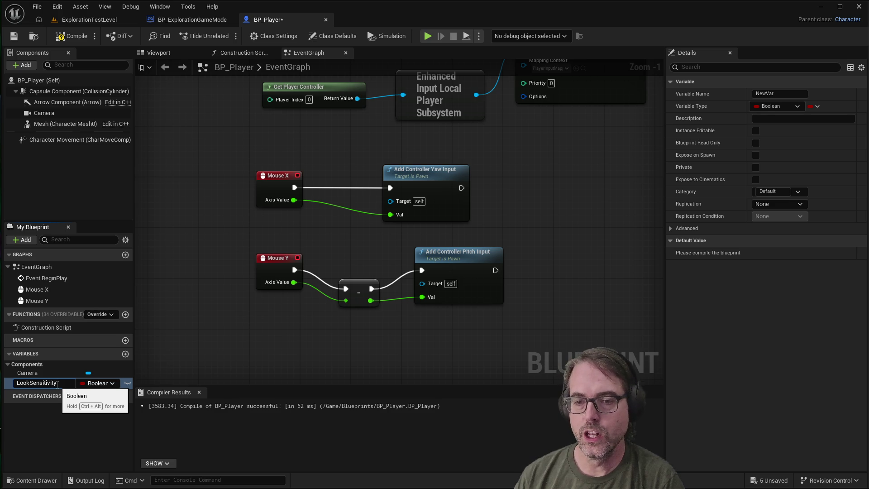
pyautogui.click(183, 368)
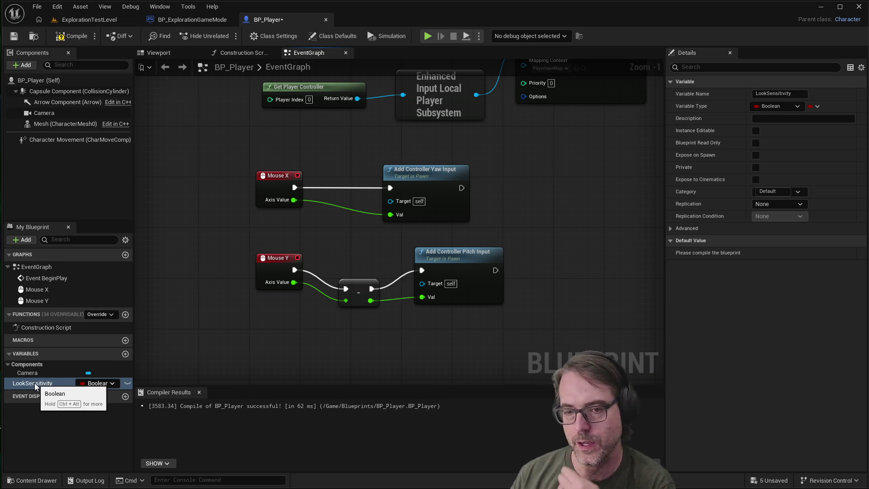
pyautogui.click(15, 383)
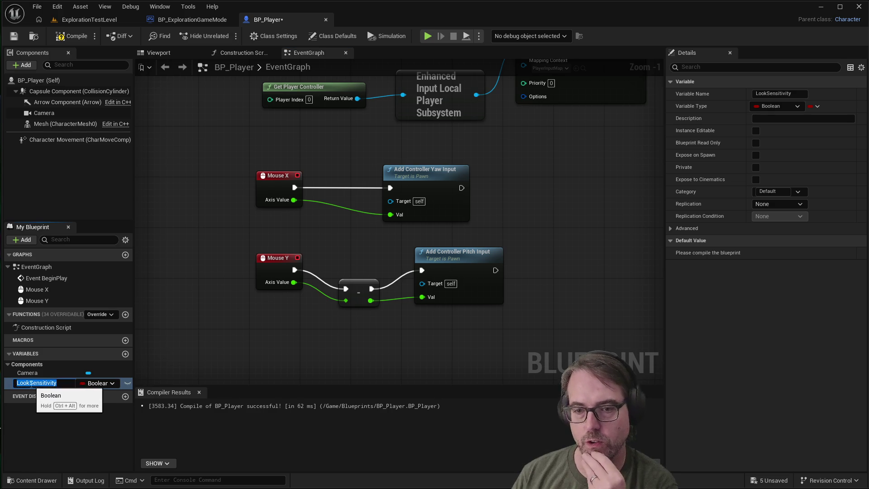
pyautogui.click(181, 373)
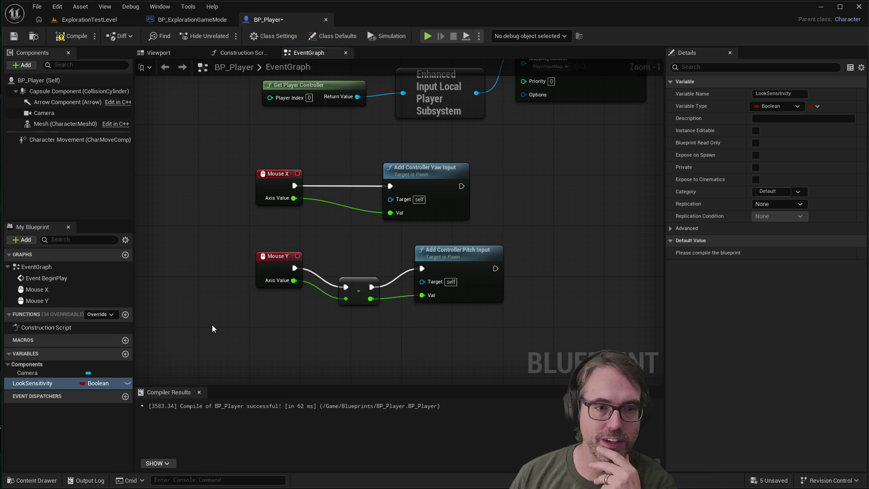
pyautogui.click(103, 384)
# Change LookSensitivity's variable type from Boolean to Float.
pyautogui.click(109, 383)
pyautogui.click(108, 383)
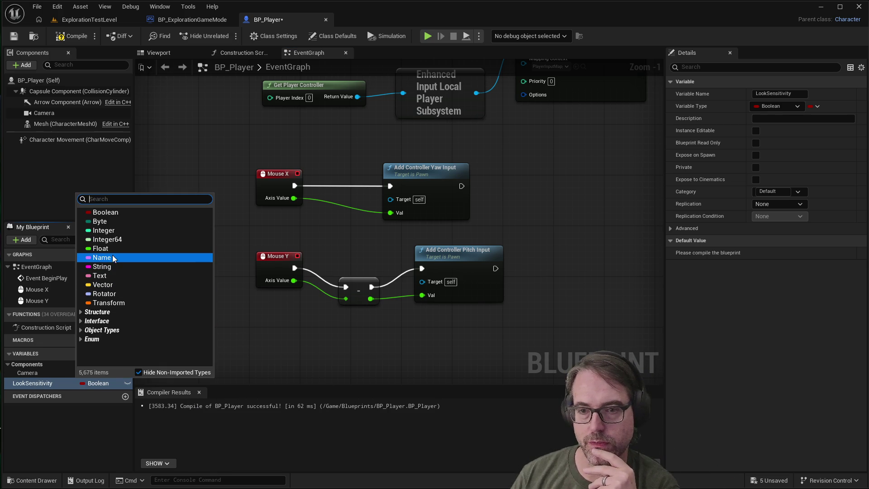
pyautogui.press('Escape')
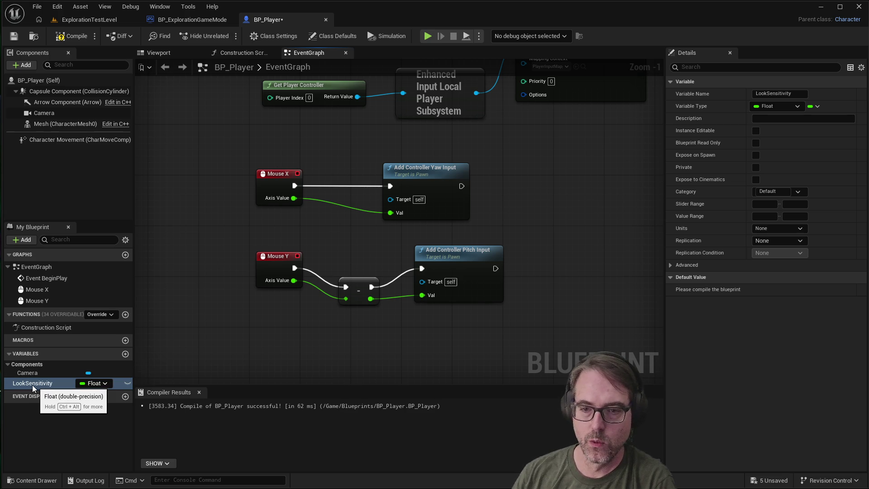
pyautogui.click(45, 374)
pyautogui.click(46, 383)
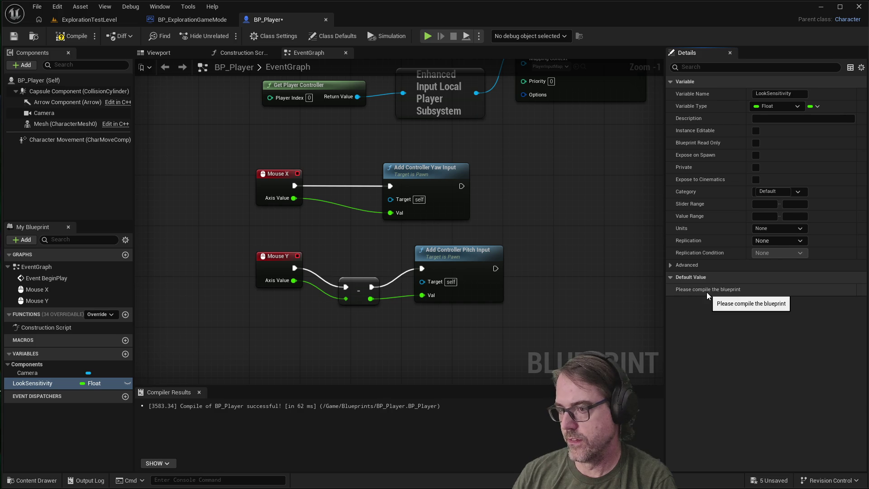
# Compile, then set LookSensitivity's default value to 0.8.
pyautogui.click(70, 36)
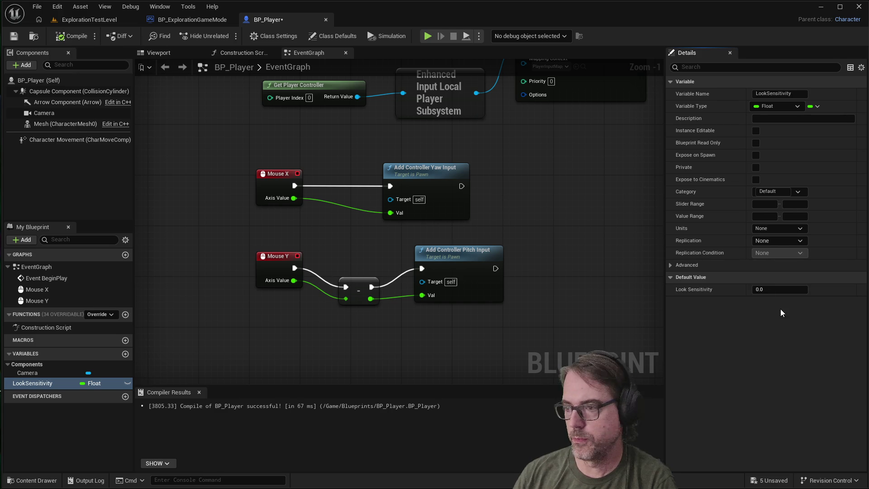
pyautogui.write('.8')
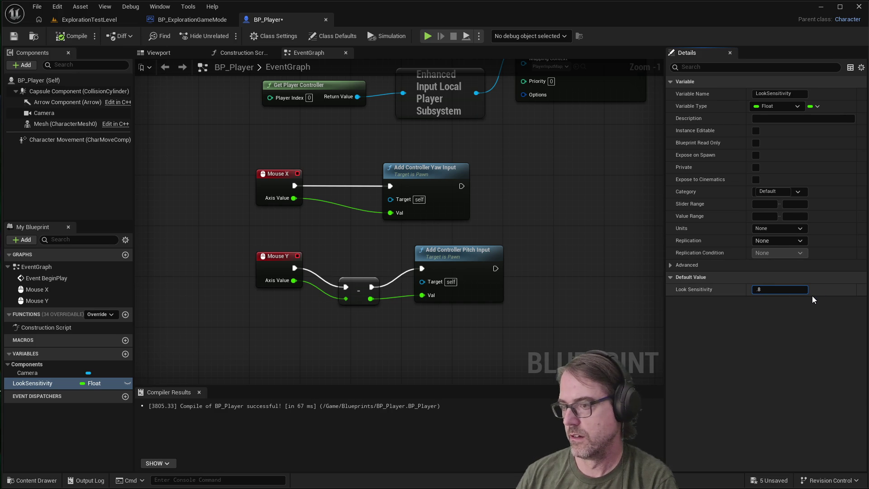
pyautogui.press('Return')
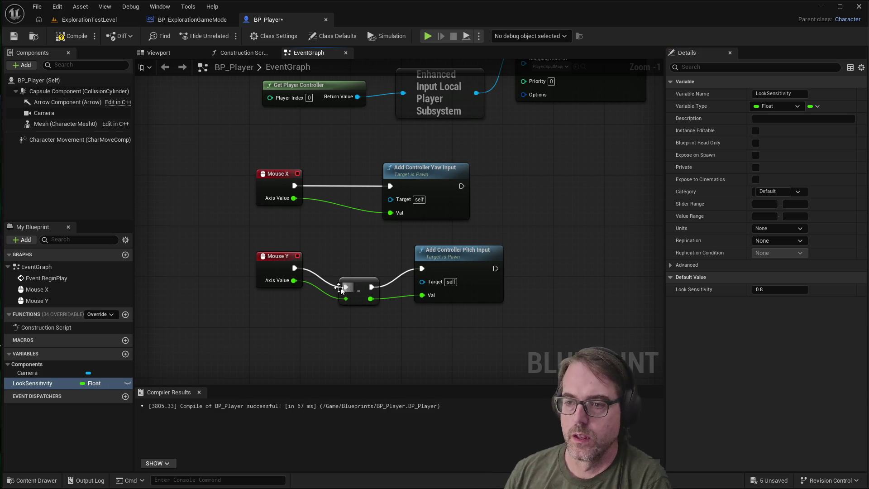
# Add a Multiply node and shift the Pitch Input and subtract nodes to make room.
pyautogui.rightClick(311, 337)
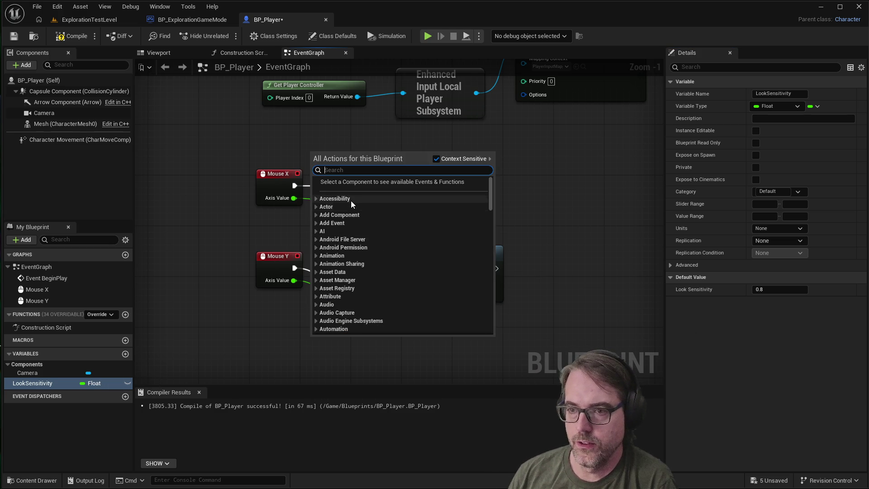
pyautogui.write('multiply')
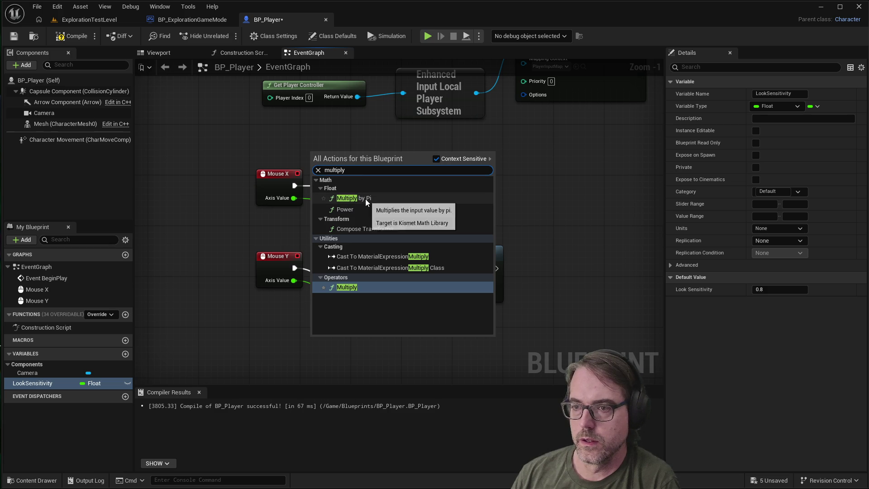
pyautogui.click(352, 288)
pyautogui.moveTo(345, 342)
pyautogui.mouseDown()
pyautogui.moveTo(376, 225)
pyautogui.moveTo(367, 245)
pyautogui.mouseUp()
pyautogui.moveTo(435, 248); pyautogui.dragTo(454, 247)
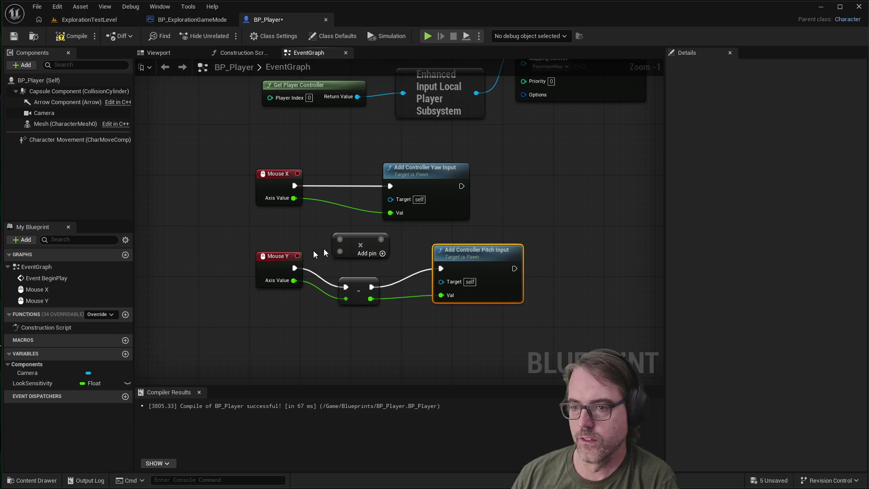
pyautogui.moveTo(287, 256); pyautogui.dragTo(266, 256)
pyautogui.moveTo(345, 277); pyautogui.dragTo(339, 309)
pyautogui.moveTo(361, 238); pyautogui.dragTo(355, 257)
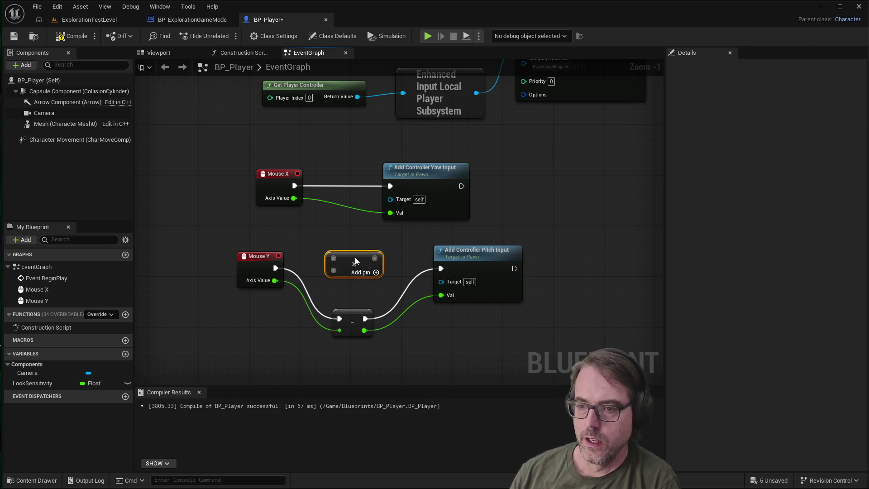
# Position the new Multiply node up beside the Mouse X event.
pyautogui.click(353, 315)
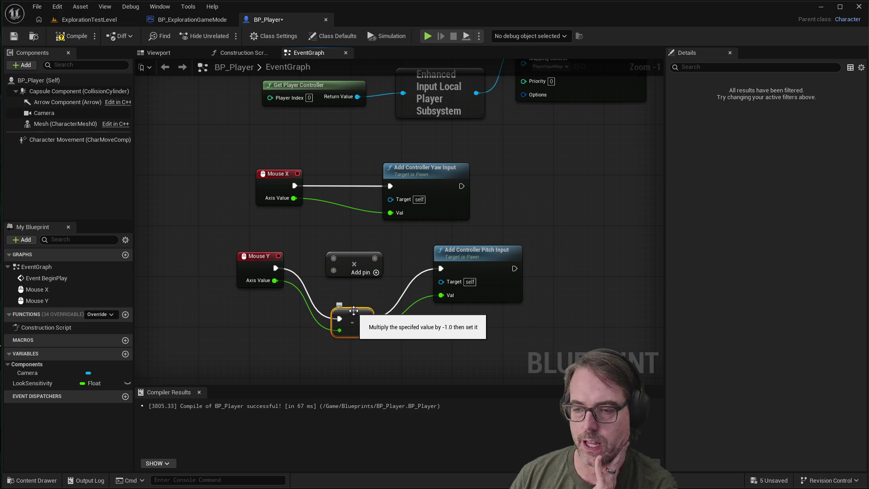
pyautogui.click(358, 254)
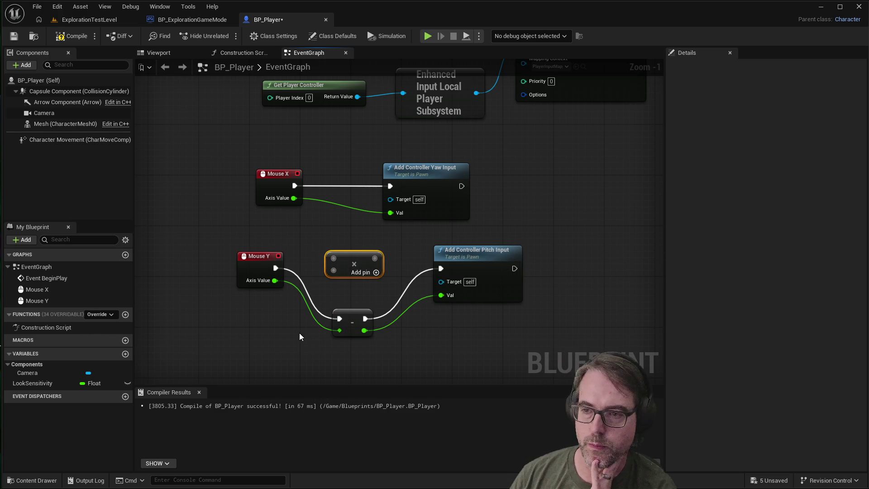
pyautogui.moveTo(358, 258); pyautogui.dragTo(358, 264)
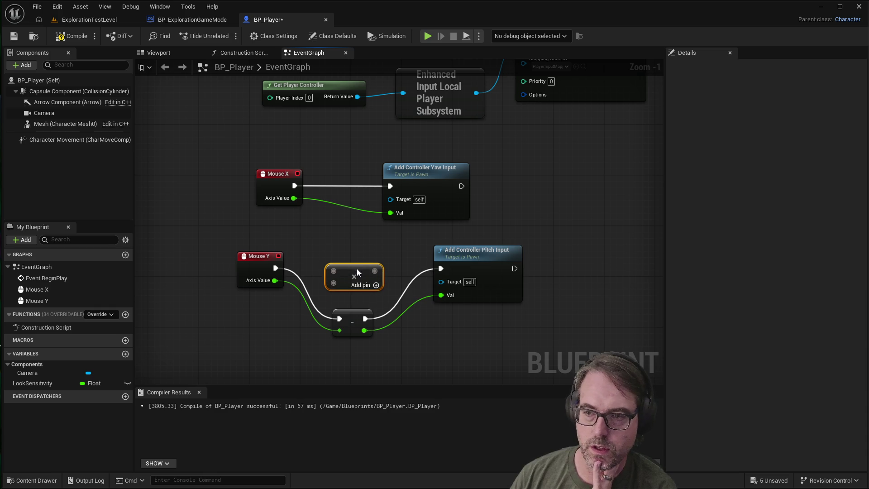
pyautogui.click(269, 310)
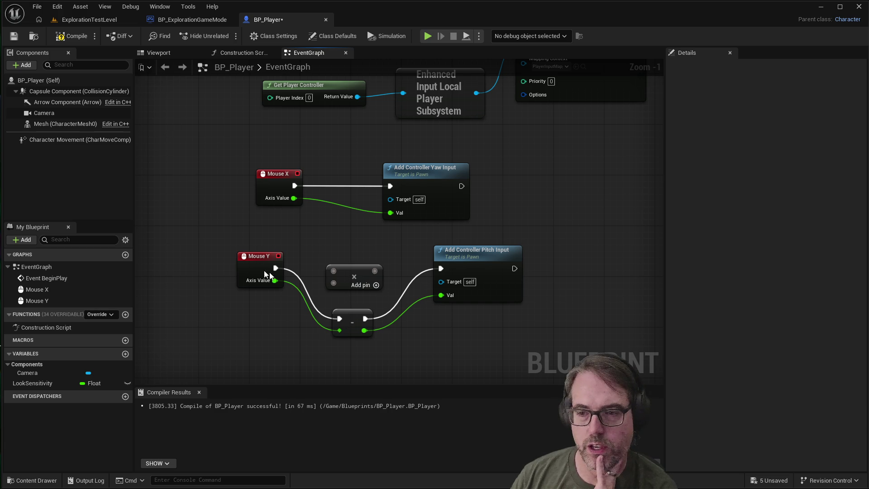
pyautogui.moveTo(354, 265); pyautogui.dragTo(348, 233)
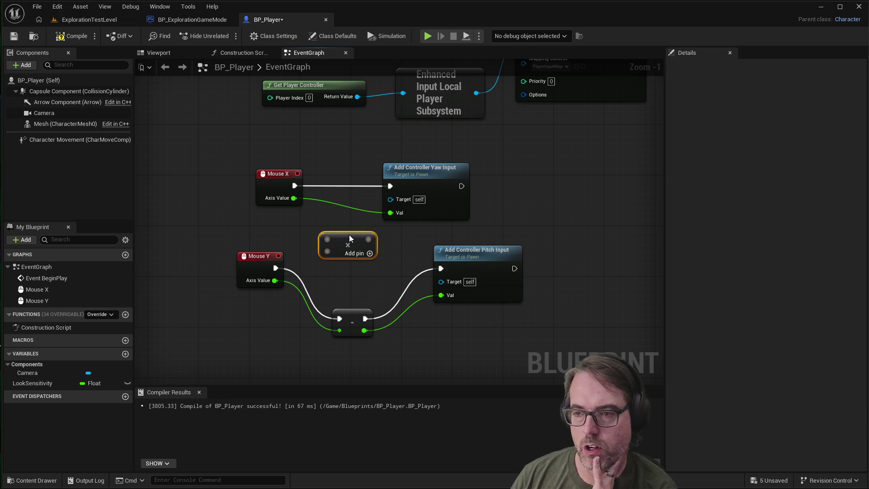
pyautogui.click(355, 212)
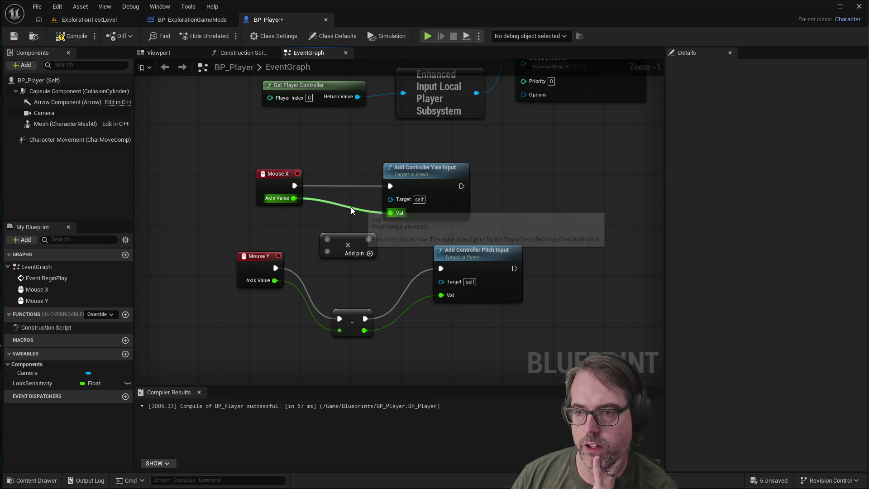
# Disconnect Mouse X Axis Value from Yaw Input and wire it into the Multiply node.
pyautogui.click(351, 207)
pyautogui.press('Escape')
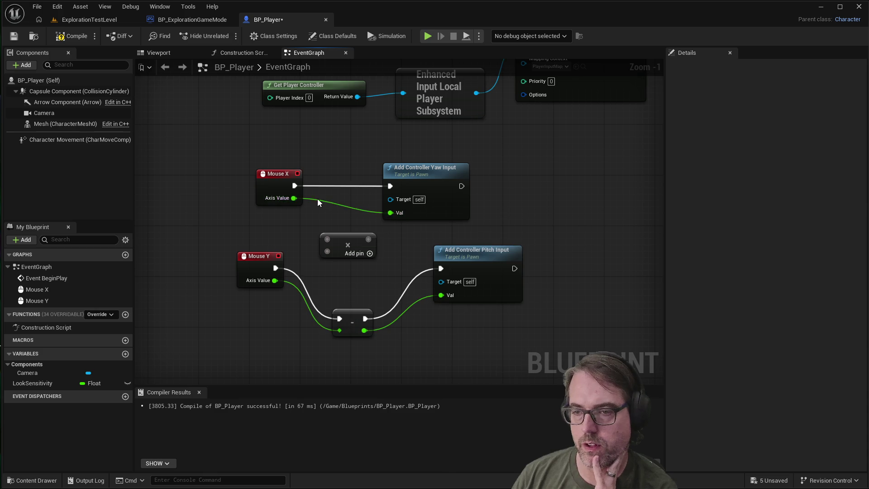
pyautogui.rightClick(281, 196)
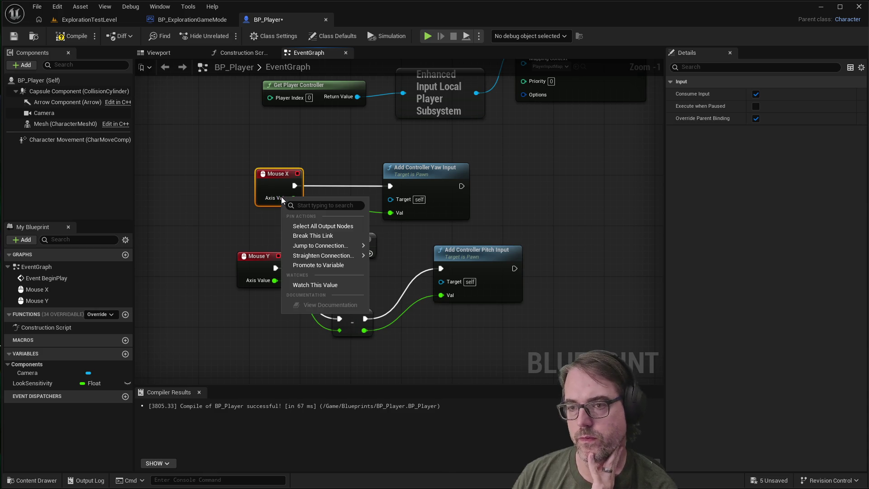
pyautogui.click(314, 235)
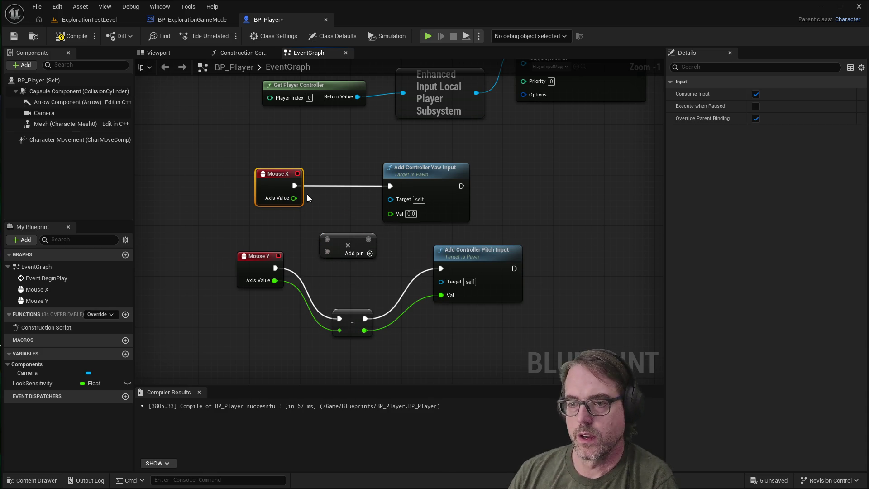
pyautogui.moveTo(294, 198); pyautogui.dragTo(330, 238)
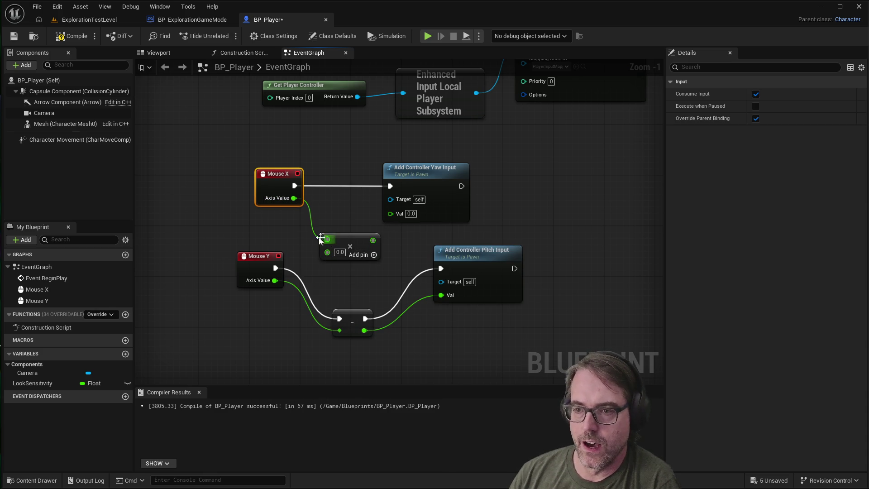
# Add a LookSensitivity getter as the second Multiply input and feed the product into Yaw Val.
pyautogui.rightClick(259, 222)
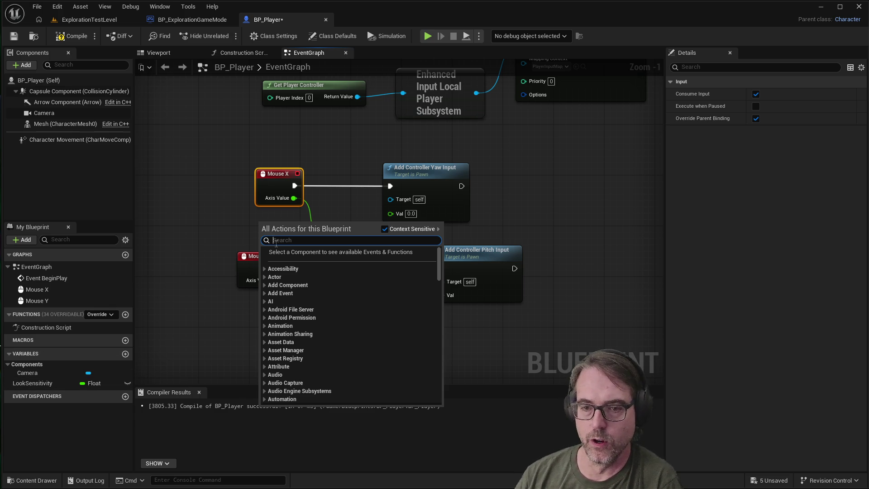
pyautogui.write('look')
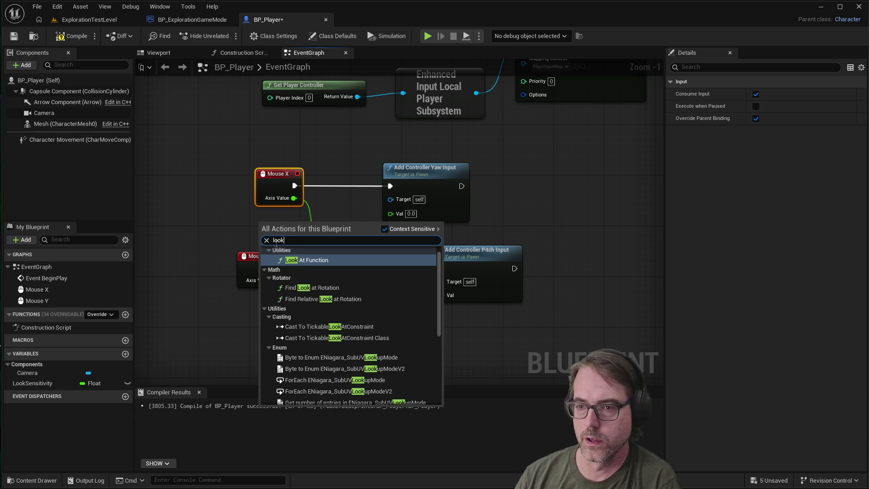
pyautogui.write('sen')
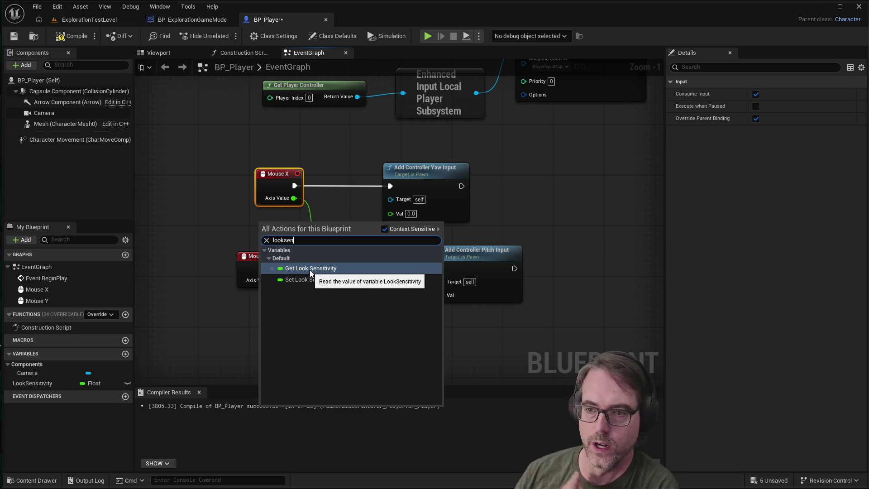
pyautogui.click(309, 271)
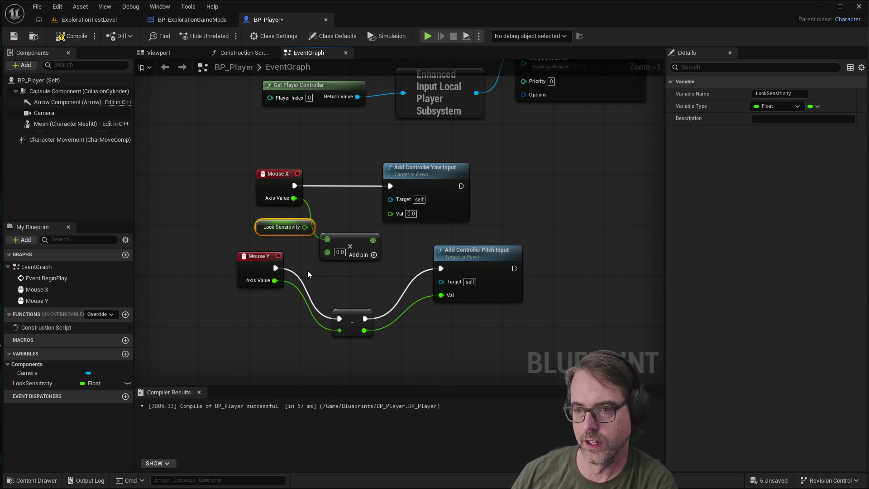
pyautogui.moveTo(307, 226)
pyautogui.mouseDown()
pyautogui.moveTo(281, 233)
pyautogui.moveTo(327, 251)
pyautogui.moveTo(346, 217)
pyautogui.moveTo(343, 203)
pyautogui.mouseUp()
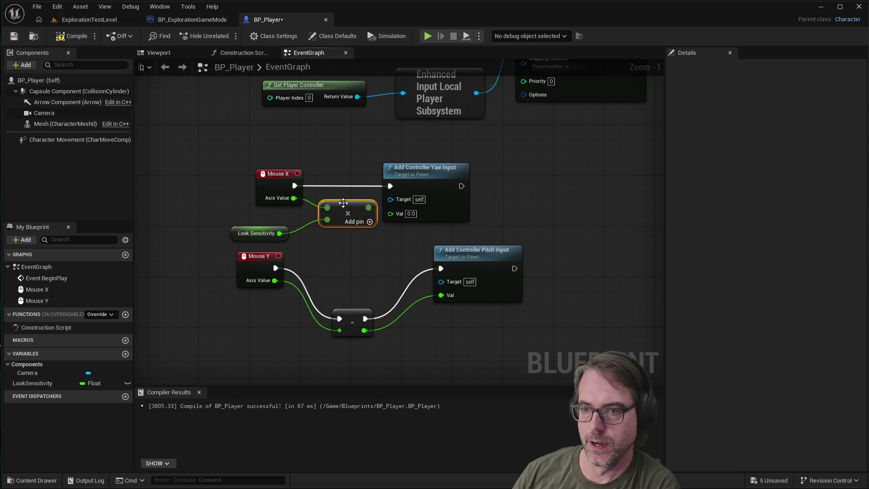
pyautogui.moveTo(273, 175); pyautogui.dragTo(242, 168)
pyautogui.moveTo(425, 179)
pyautogui.mouseDown()
pyautogui.moveTo(487, 169)
pyautogui.moveTo(469, 174)
pyautogui.mouseUp()
pyautogui.moveTo(367, 209)
pyautogui.mouseDown()
pyautogui.moveTo(428, 194)
pyautogui.moveTo(439, 205)
pyautogui.mouseUp()
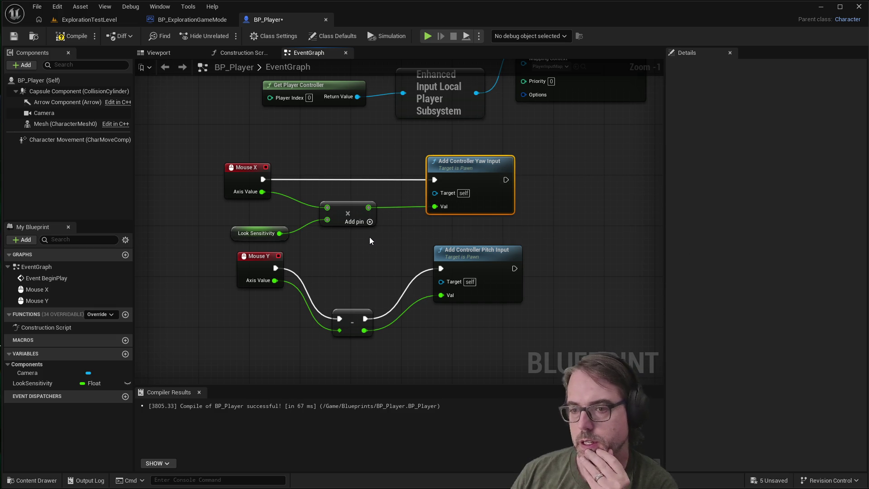
pyautogui.click(349, 246)
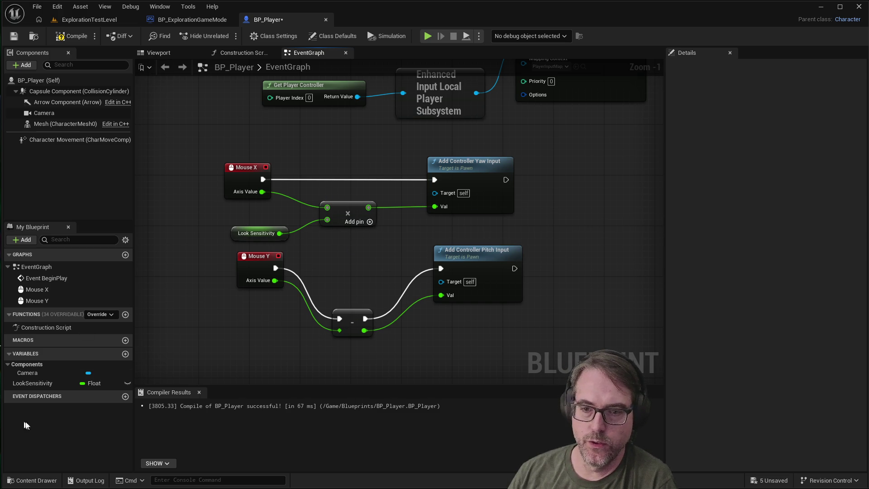
# Play-test with LookSensitivity set to 0.1, then restore its default to 0.8.
pyautogui.click(42, 383)
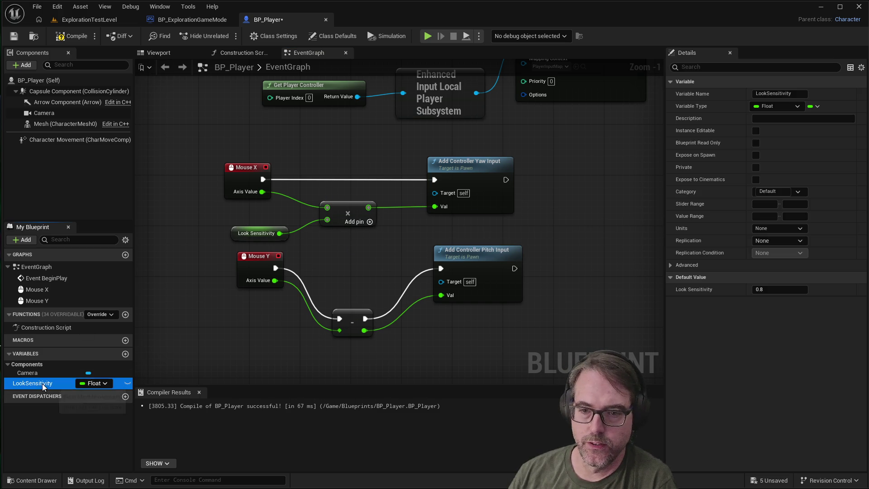
pyautogui.click(771, 289)
pyautogui.write('0.1')
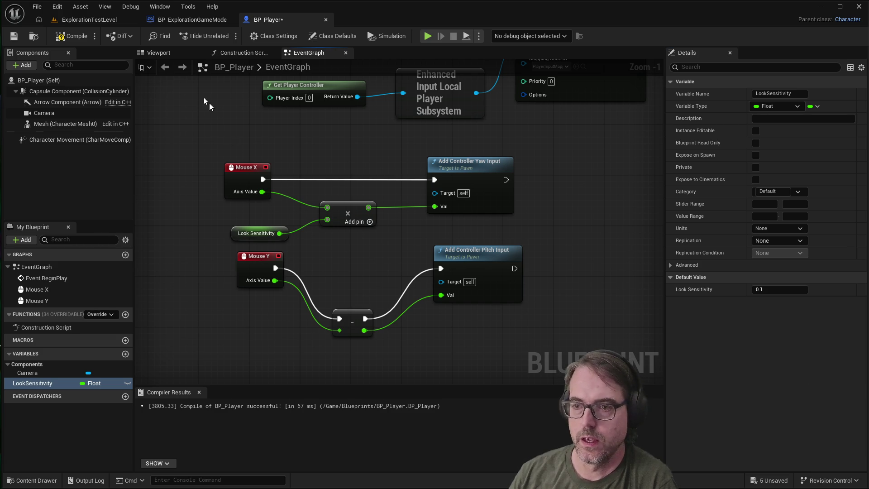
pyautogui.click(14, 37)
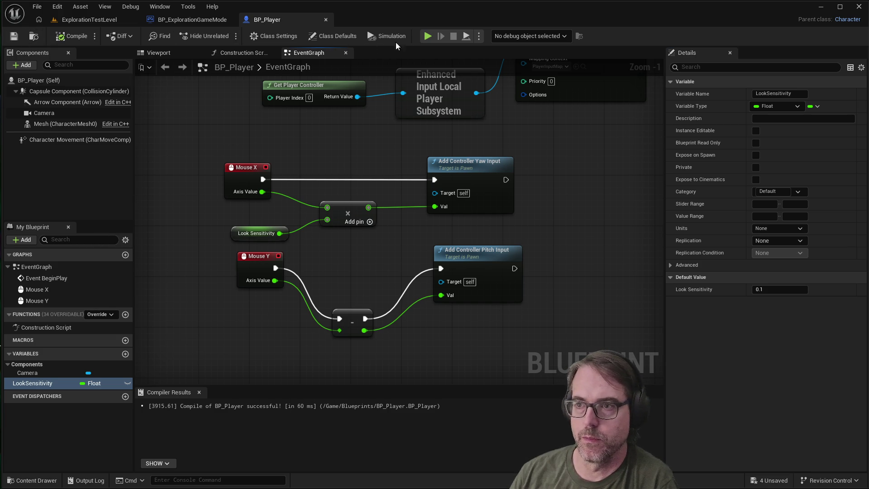
pyautogui.click(427, 36)
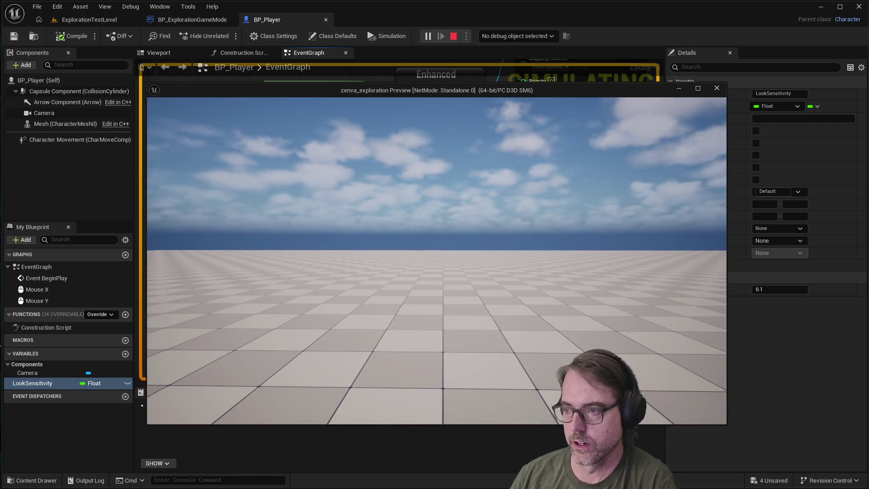
pyautogui.press('Escape')
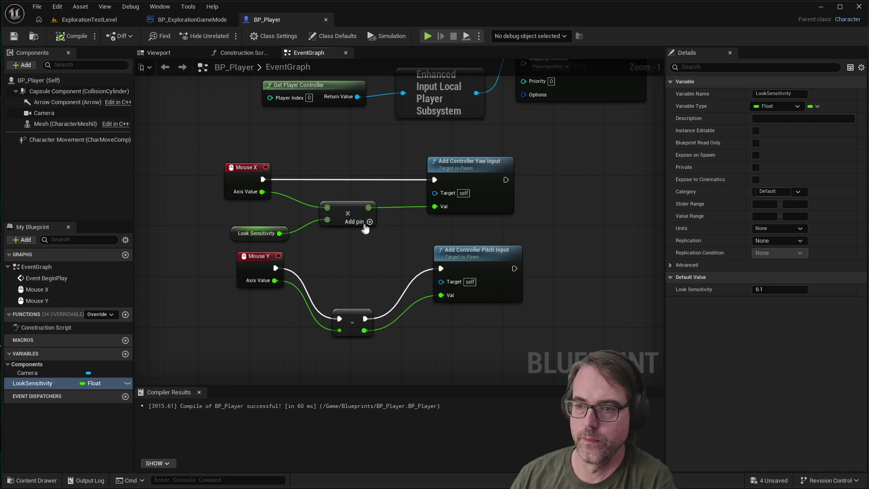
pyautogui.click(759, 289)
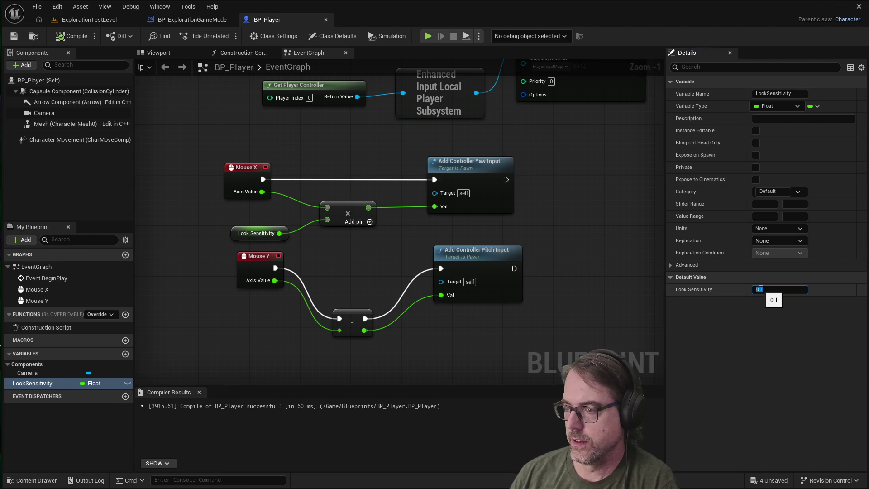
pyautogui.write('.8')
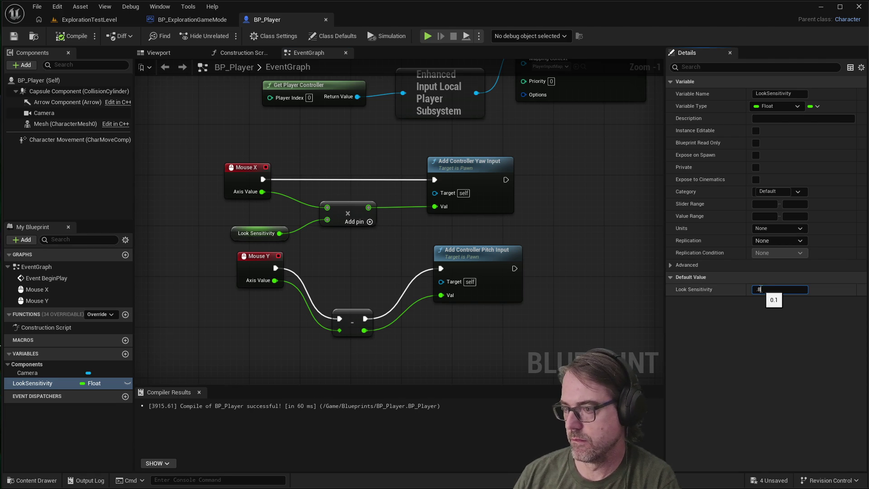
pyautogui.press('Return')
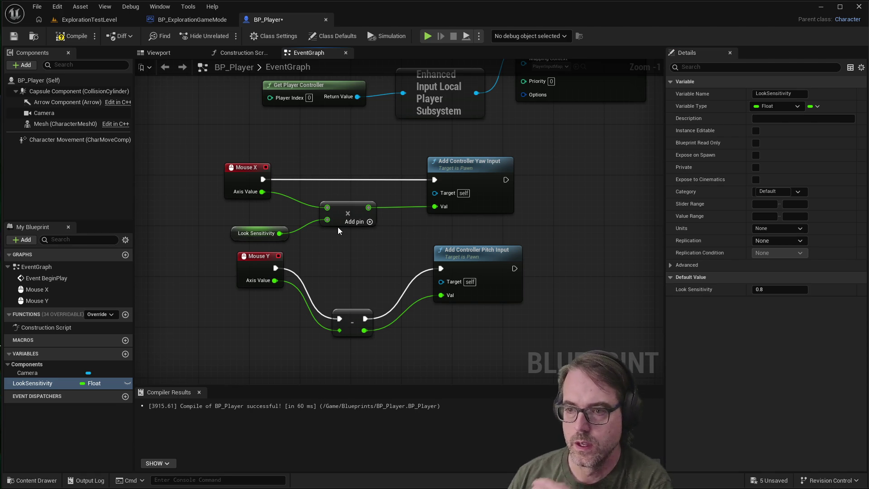
# Delete the node inverting Mouse Y and add a Multiply node in its place.
pyautogui.moveTo(345, 316)
pyautogui.mouseDown()
pyautogui.moveTo(358, 275)
pyautogui.moveTo(360, 283)
pyautogui.mouseUp()
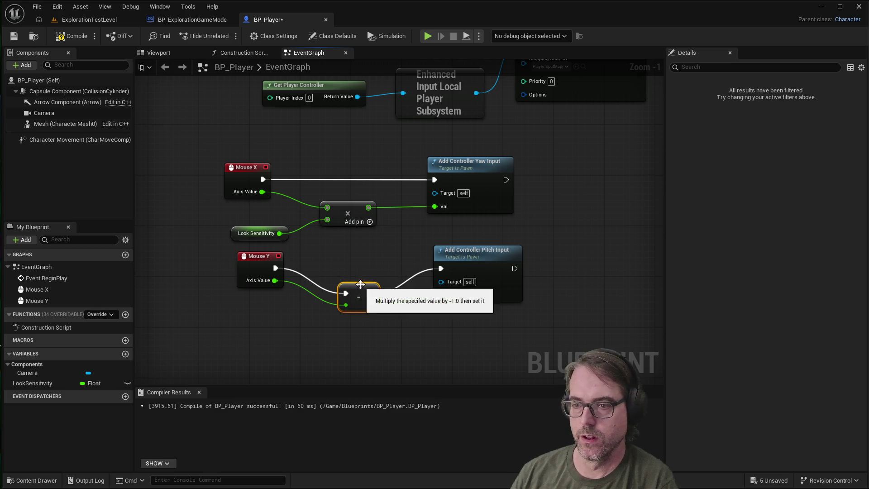
pyautogui.rightClick(360, 284)
pyautogui.press('Escape')
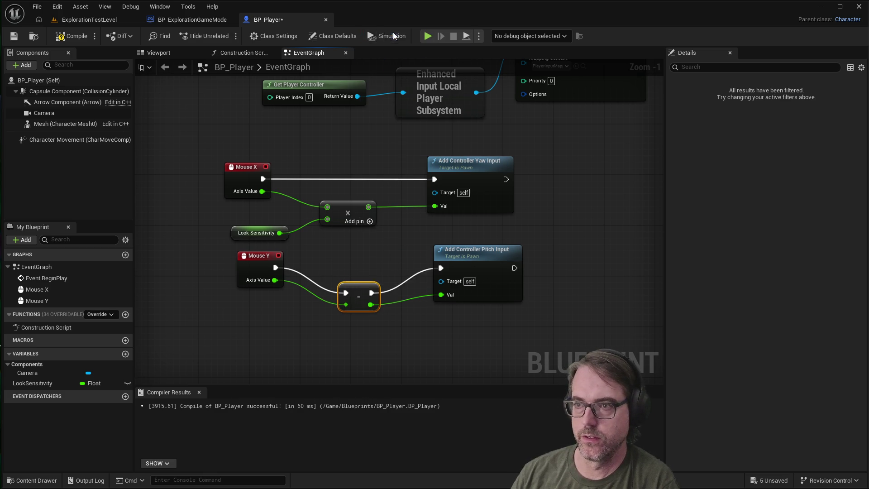
pyautogui.press('Delete')
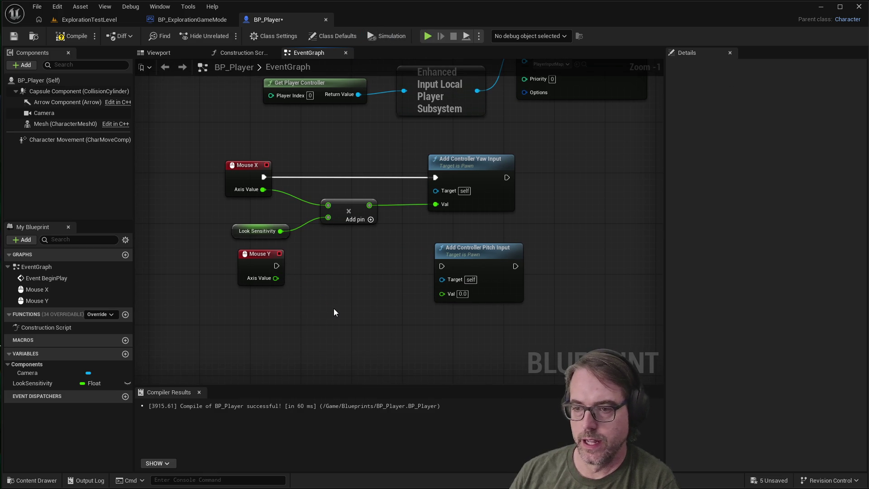
pyautogui.rightClick(333, 308)
pyautogui.write('multipl')
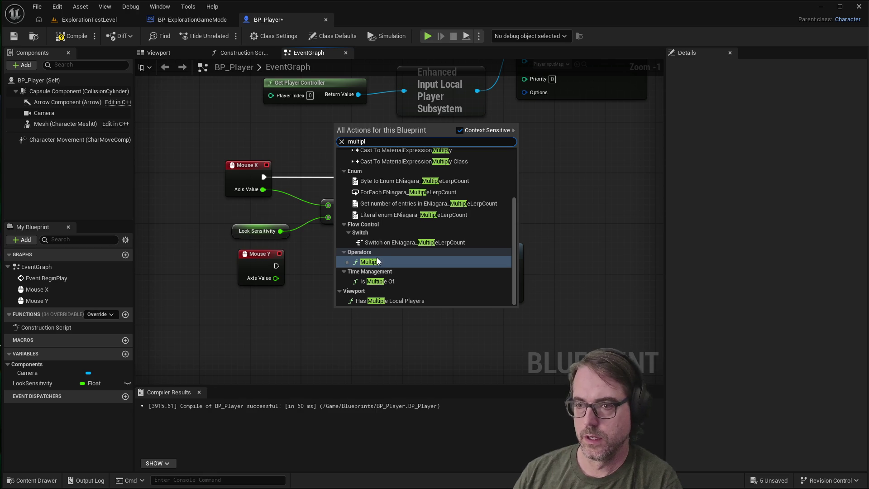
pyautogui.click(377, 262)
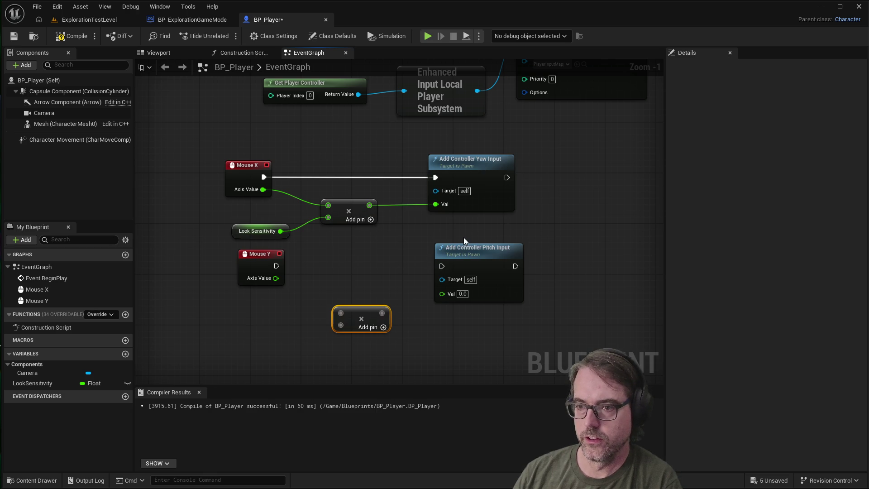
pyautogui.moveTo(357, 311); pyautogui.dragTo(351, 267)
# Wire Mouse Y's Axis Value into the new Multiply node's input.
pyautogui.moveTo(276, 266)
pyautogui.mouseDown()
pyautogui.moveTo(344, 262)
pyautogui.moveTo(335, 267)
pyautogui.mouseUp()
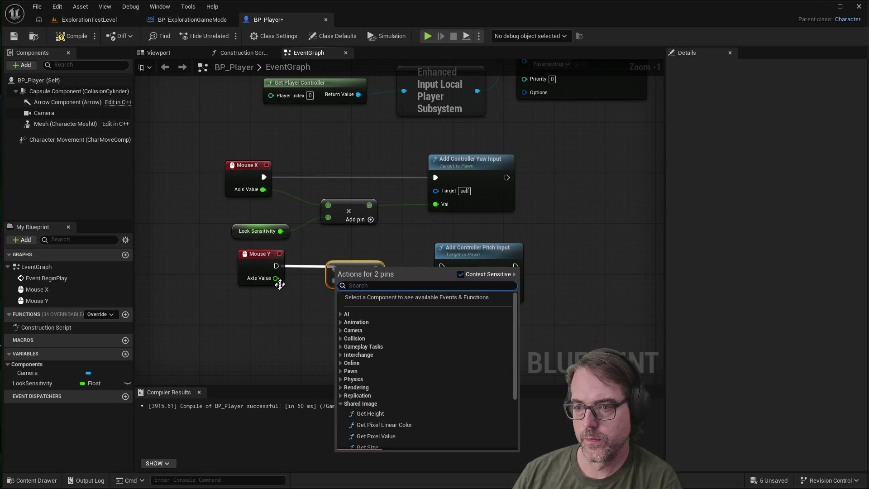
pyautogui.click(316, 289)
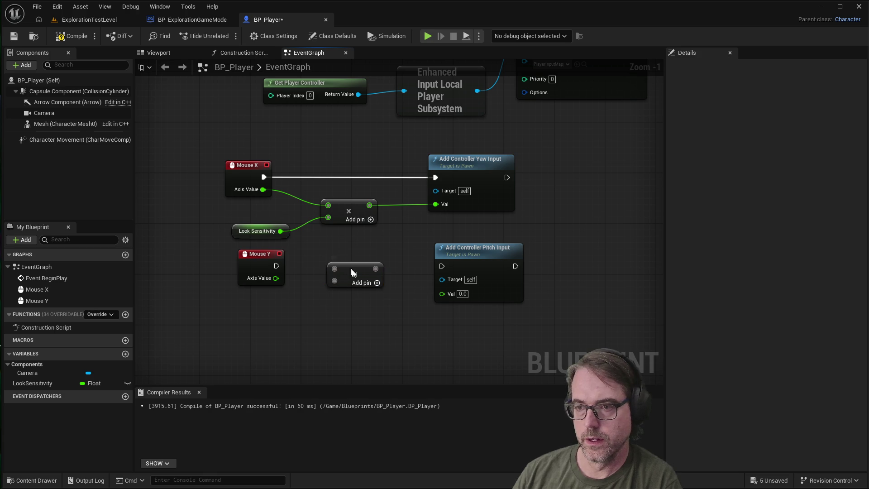
pyautogui.hotkey('ctrl', 'z')
pyautogui.moveTo(276, 265)
pyautogui.mouseDown()
pyautogui.moveTo(344, 288)
pyautogui.moveTo(343, 282)
pyautogui.mouseUp()
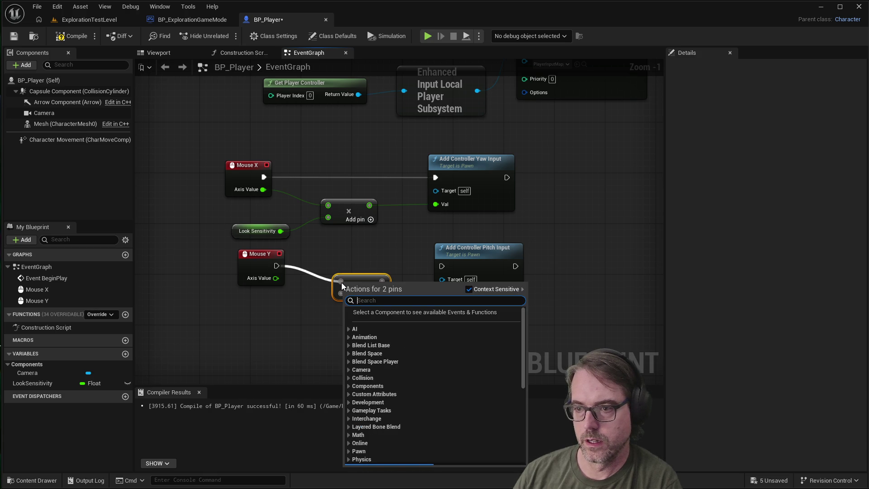
pyautogui.click(300, 310)
pyautogui.moveTo(364, 281); pyautogui.dragTo(365, 282)
pyautogui.moveTo(265, 261)
pyautogui.mouseDown()
pyautogui.moveTo(253, 272)
pyautogui.moveTo(461, 256)
pyautogui.moveTo(442, 266)
pyautogui.mouseUp()
pyautogui.moveTo(270, 284); pyautogui.dragTo(341, 286)
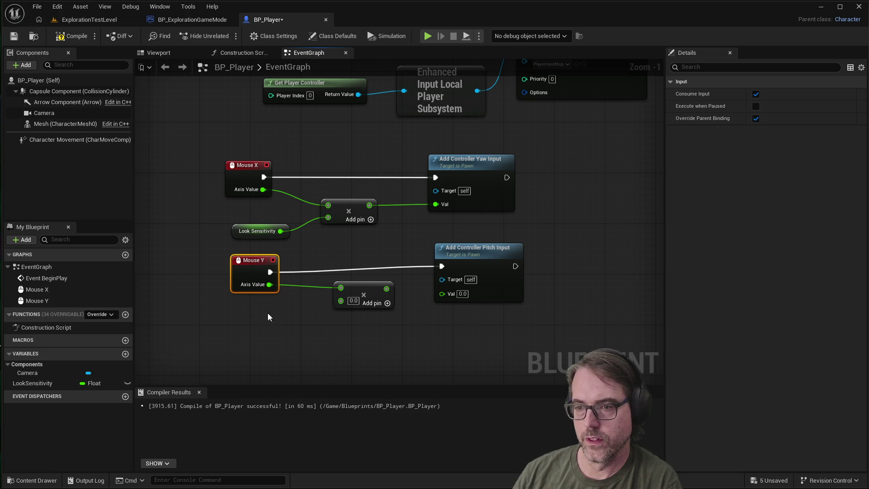
# Connect Look Sensitivity into the lower Multiply and tidy the Mouse Y and Pitch Input nodes.
pyautogui.rightClick(259, 316)
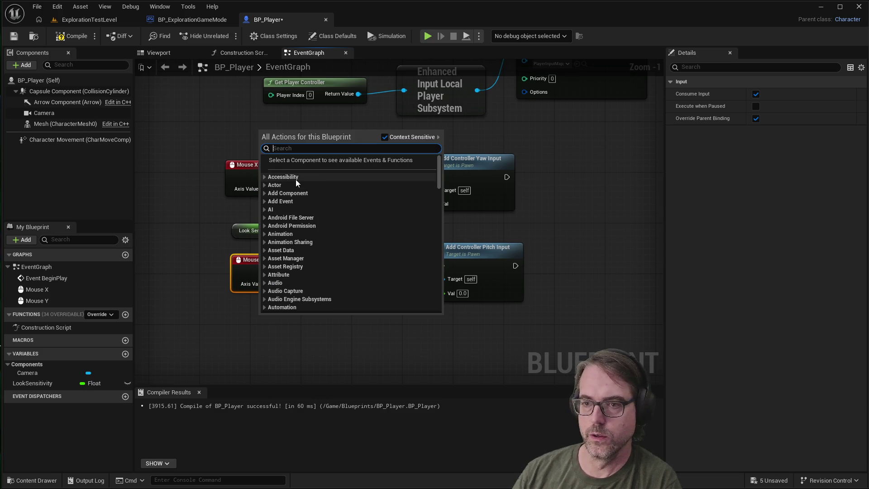
pyautogui.click(224, 376)
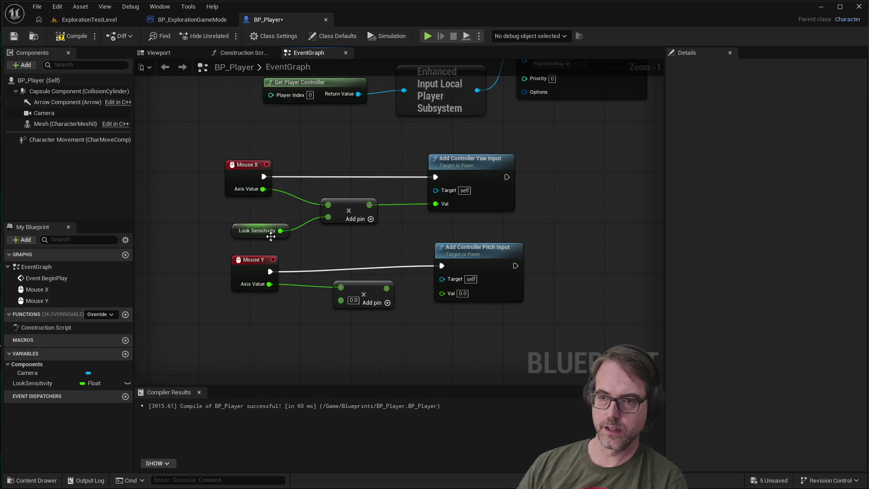
pyautogui.moveTo(280, 230); pyautogui.dragTo(341, 301)
pyautogui.moveTo(245, 262); pyautogui.dragTo(245, 269)
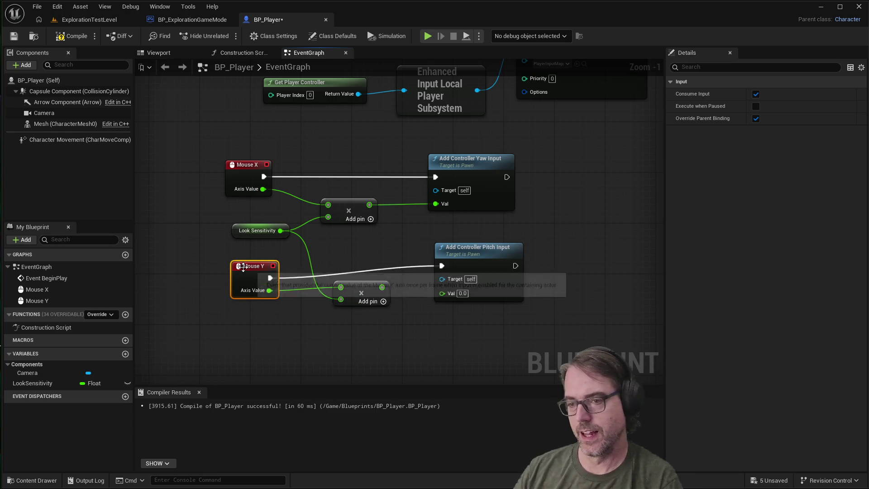
pyautogui.moveTo(455, 253); pyautogui.dragTo(449, 267)
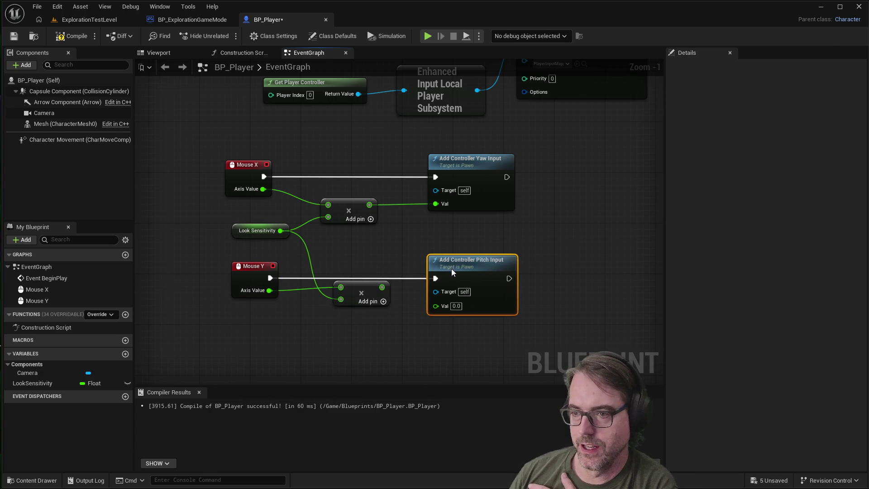
pyautogui.moveTo(357, 287); pyautogui.dragTo(357, 294)
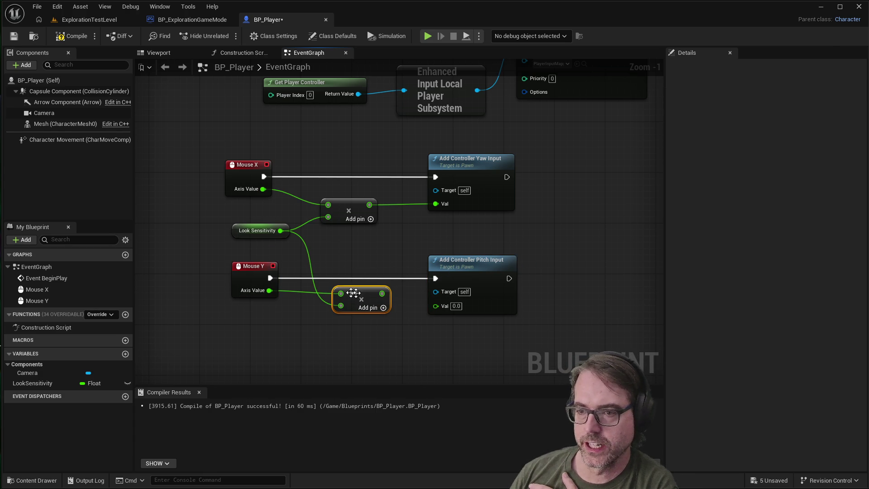
pyautogui.rightClick(251, 308)
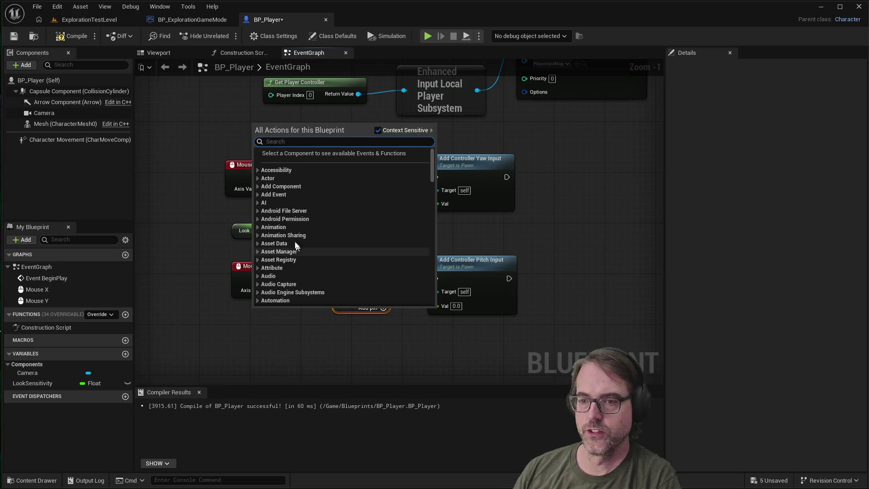
# Add another Look Sensitivity getter and place it down-left near the Mouse Y nodes.
pyautogui.write('loo')
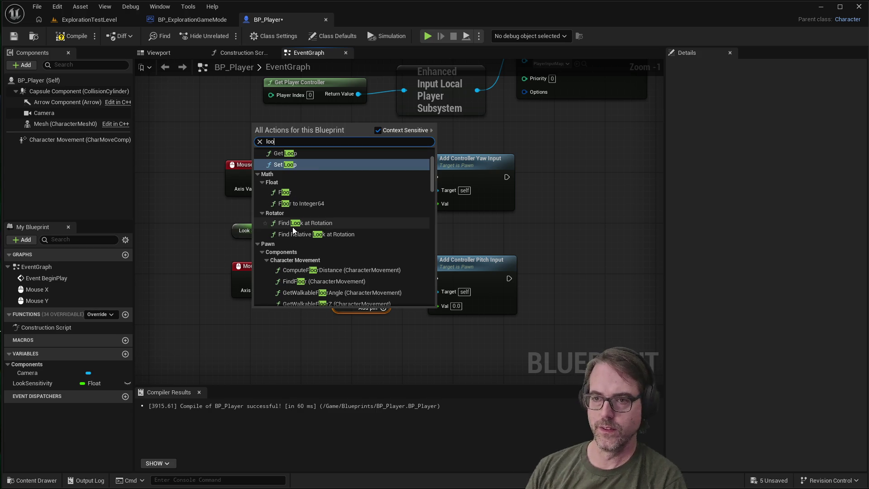
pyautogui.write('kse')
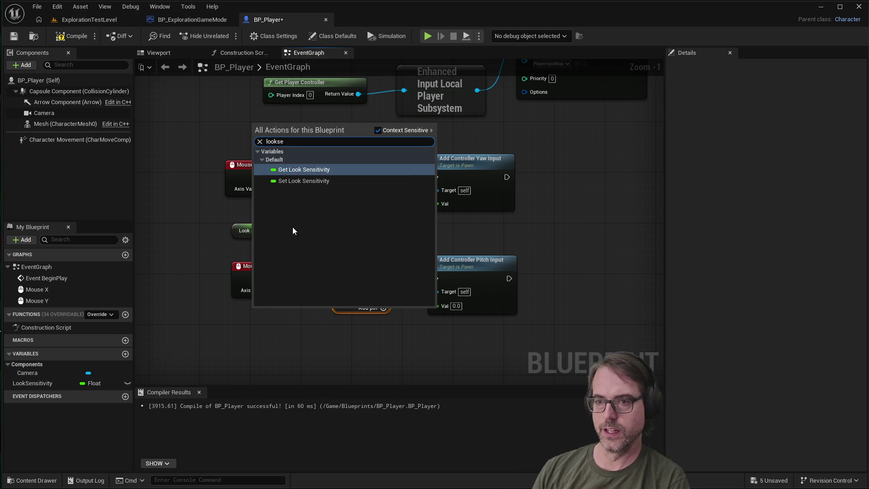
pyautogui.press('Return')
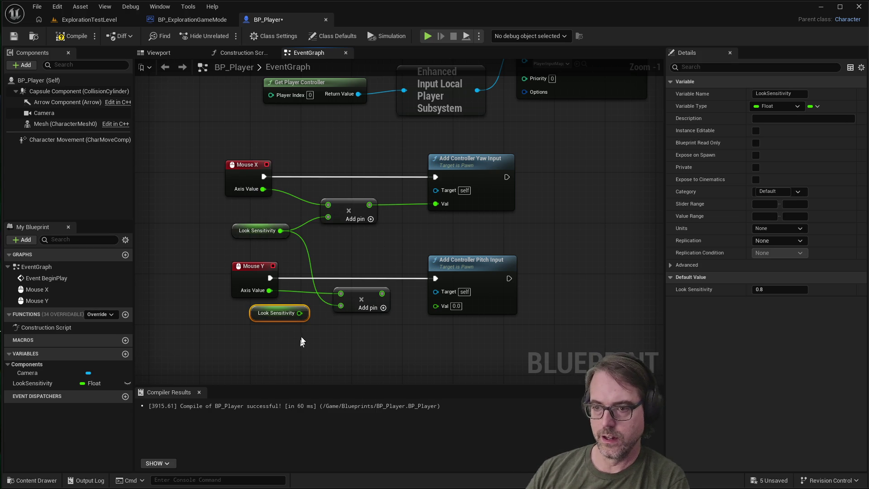
pyautogui.click(304, 245)
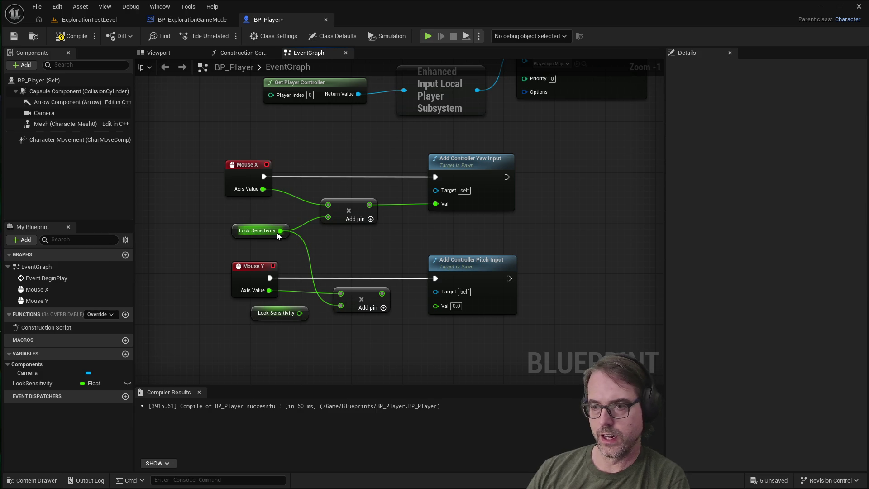
pyautogui.moveTo(277, 308)
pyautogui.mouseDown()
pyautogui.moveTo(269, 320)
pyautogui.moveTo(333, 305)
pyautogui.moveTo(434, 305)
pyautogui.mouseUp()
pyautogui.click(348, 345)
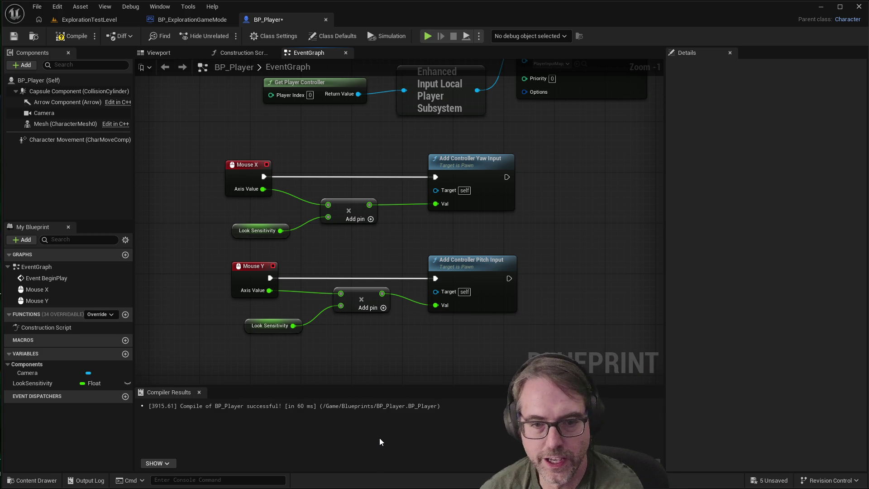
# Move the whole Mouse Y row of nodes lower, review the graph, and save BP_Player.
pyautogui.moveTo(223, 251)
pyautogui.mouseDown()
pyautogui.moveTo(554, 306)
pyautogui.moveTo(536, 336)
pyautogui.mouseUp()
pyautogui.moveTo(488, 264); pyautogui.dragTo(481, 290)
pyautogui.click(446, 246)
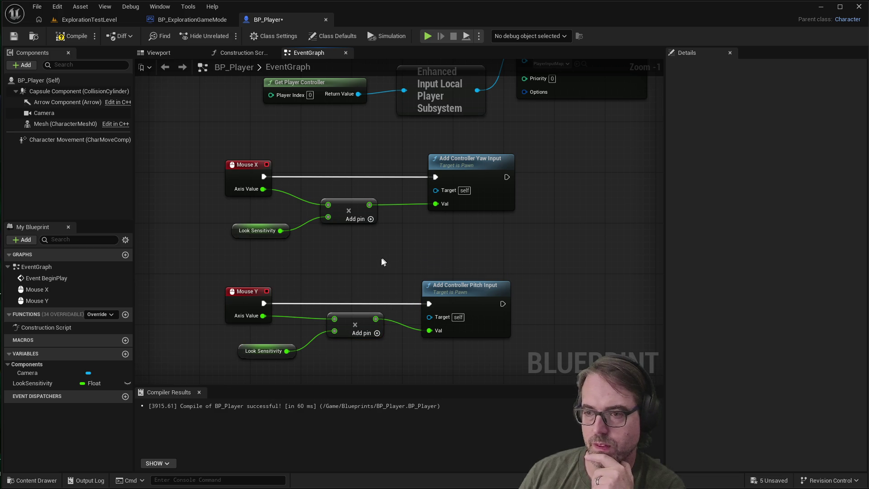
pyautogui.scroll(-2, 310, 271)
pyautogui.scroll(1, 317, 281)
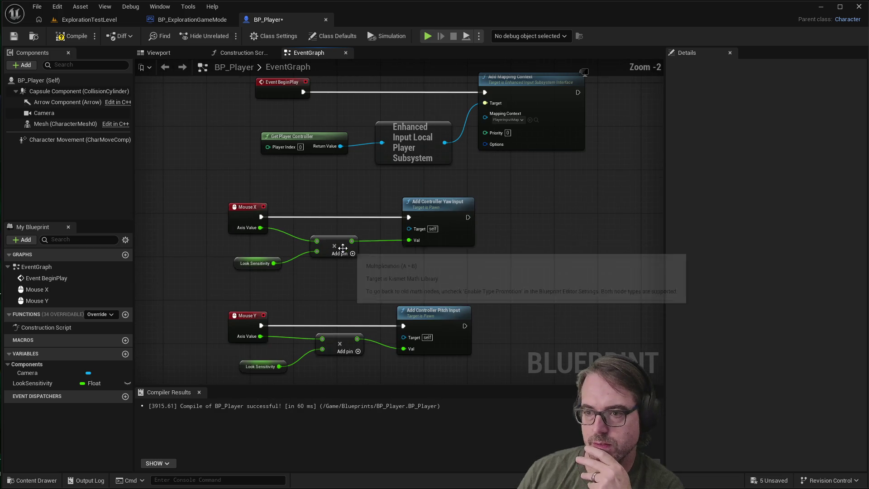
pyautogui.scroll(1, 290, 373)
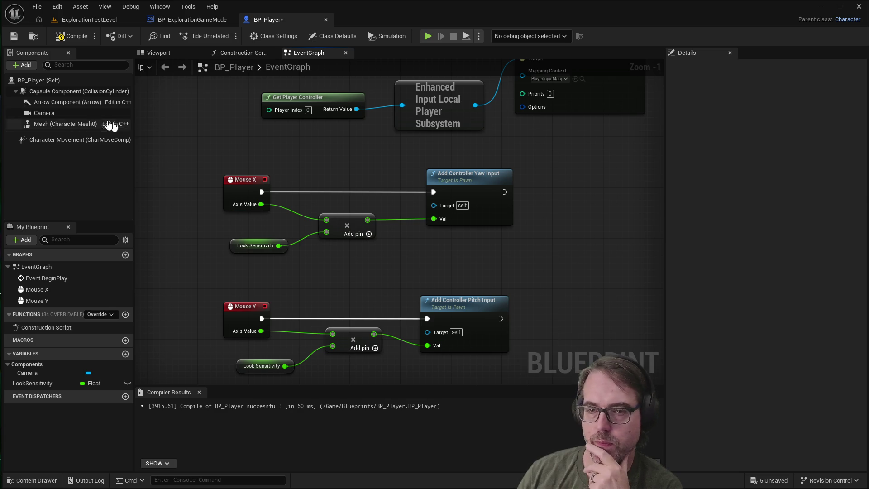
pyautogui.click(13, 38)
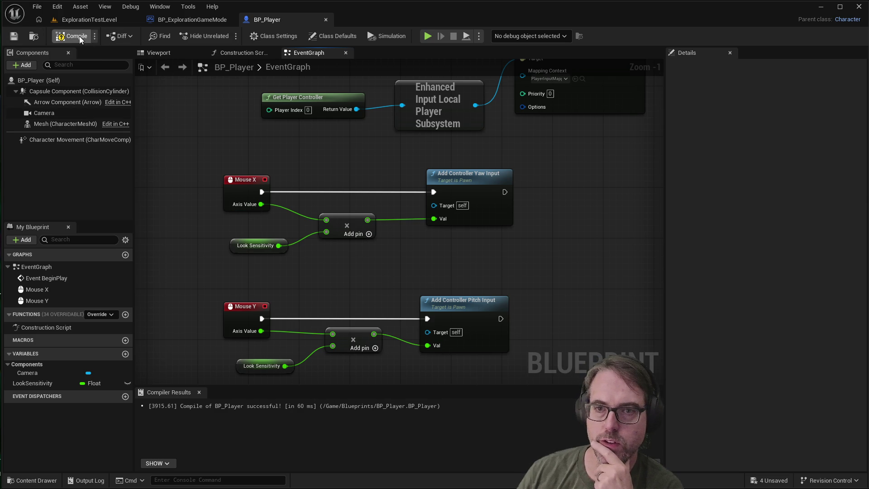
pyautogui.click(429, 37)
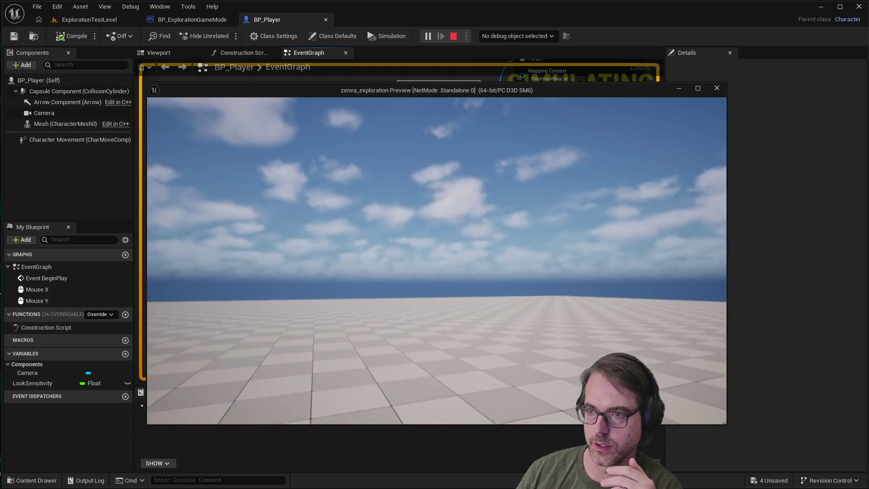
pyautogui.press('Escape')
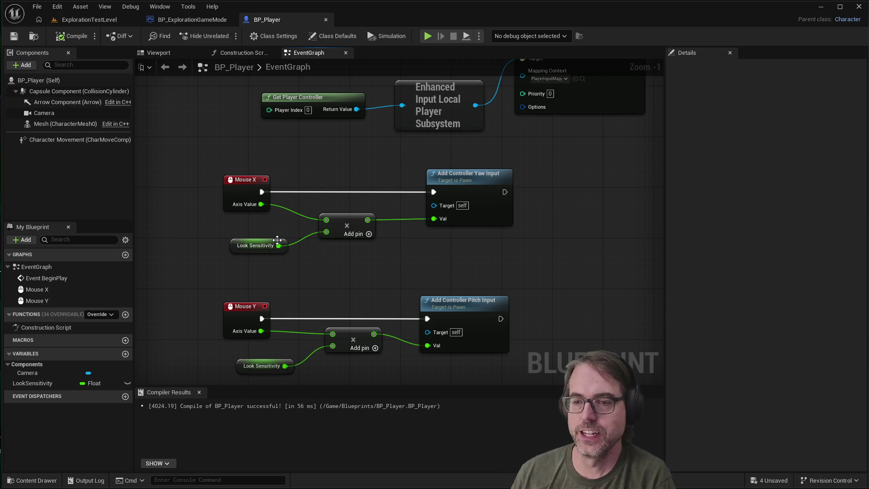
pyautogui.moveTo(280, 246)
pyautogui.mouseDown()
pyautogui.moveTo(324, 349)
pyautogui.moveTo(333, 346)
pyautogui.mouseUp()
# Delete the now-unused lower Look Sensitivity getter.
pyautogui.click(248, 367)
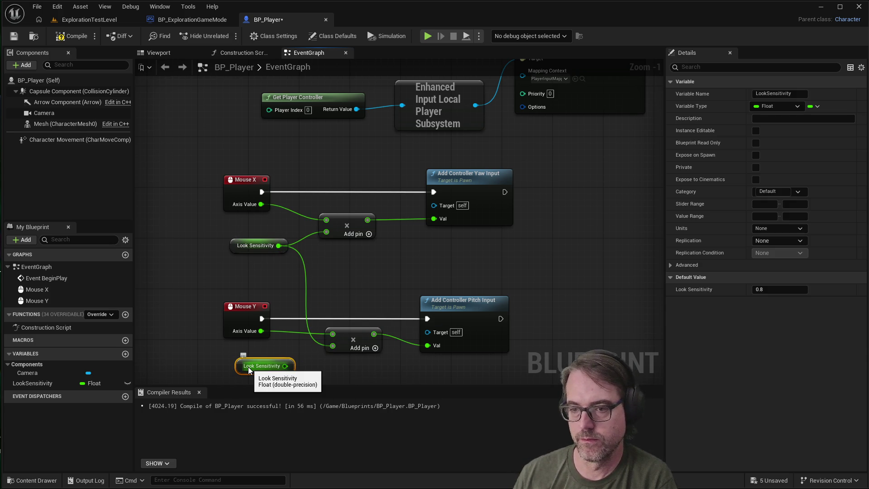
pyautogui.press('Delete')
pyautogui.rightClick(265, 357)
pyautogui.click(204, 365)
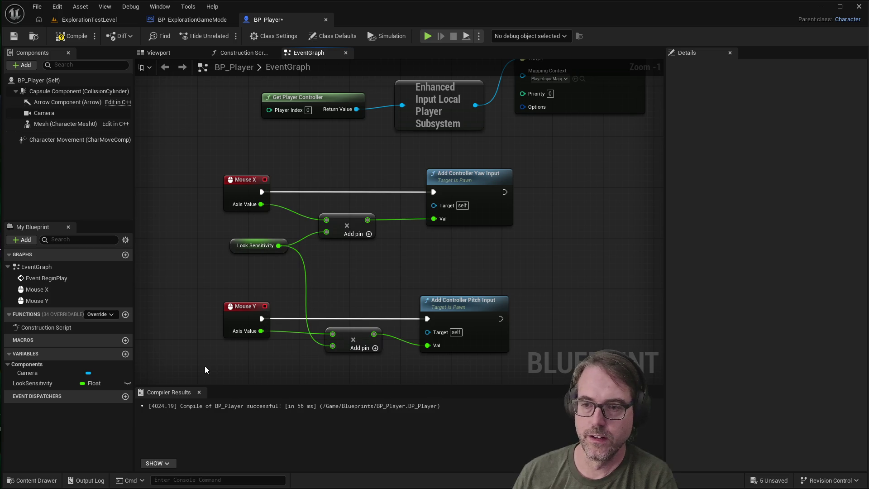
# Save and compile BP_Player, then play-test the shared sensitivity setup.
pyautogui.click(14, 36)
pyautogui.click(59, 39)
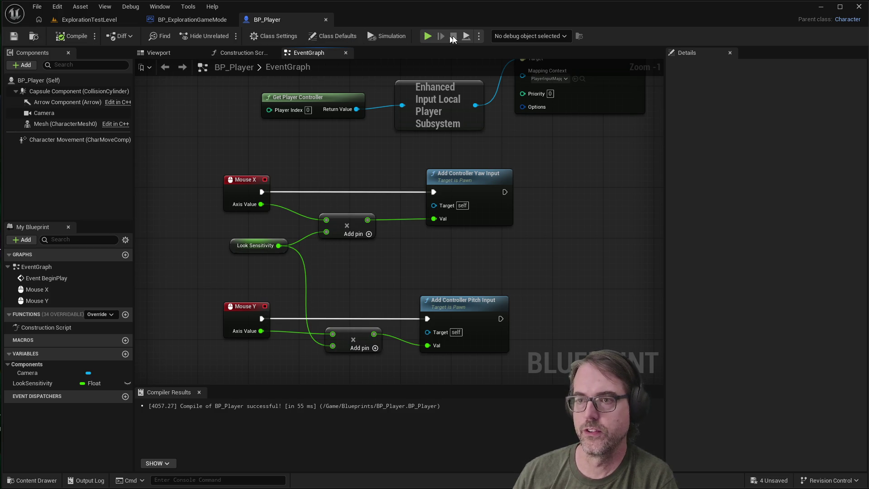
pyautogui.click(429, 34)
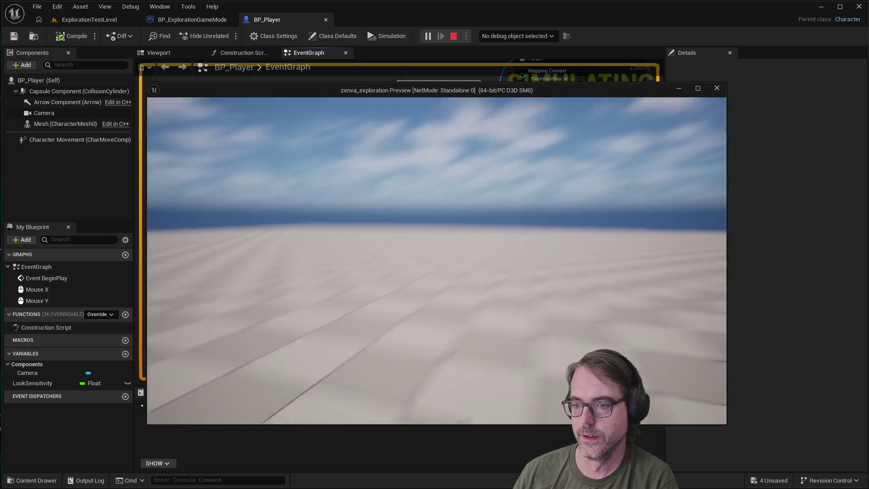
pyautogui.press('Escape')
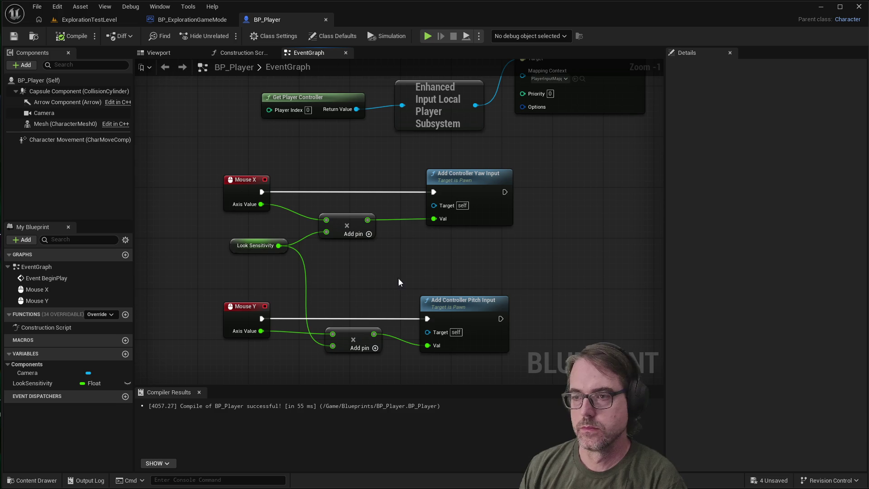
pyautogui.scroll(-2, 366, 259)
# Select the Camera in the Viewport and drag it back to Location X -200 behind the capsule.
pyautogui.scroll(2, 493, 113)
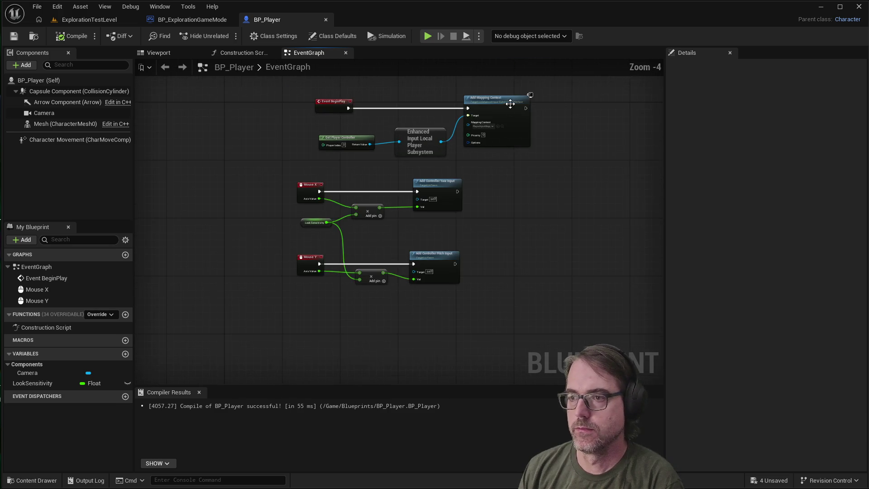
pyautogui.scroll(-2, 492, 118)
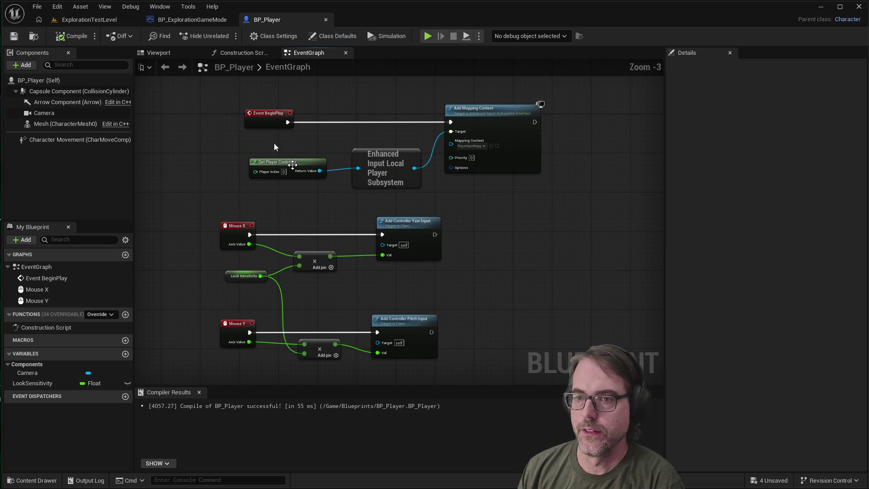
pyautogui.click(161, 54)
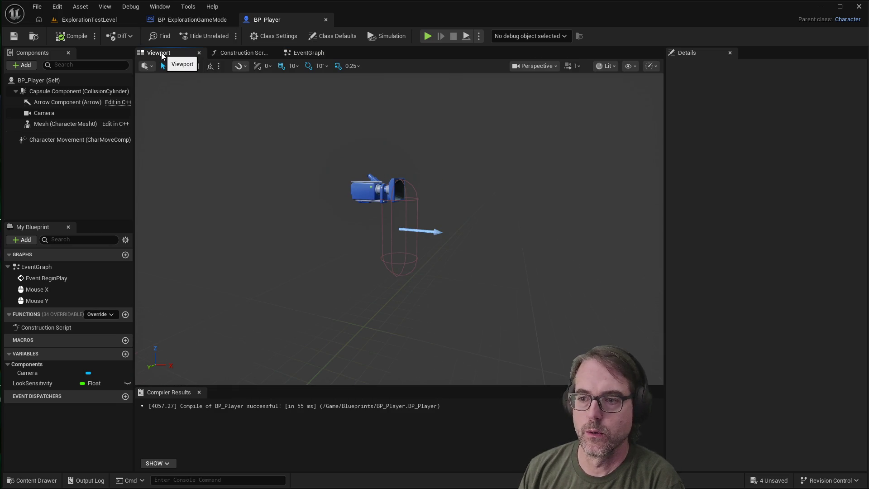
pyautogui.click(367, 192)
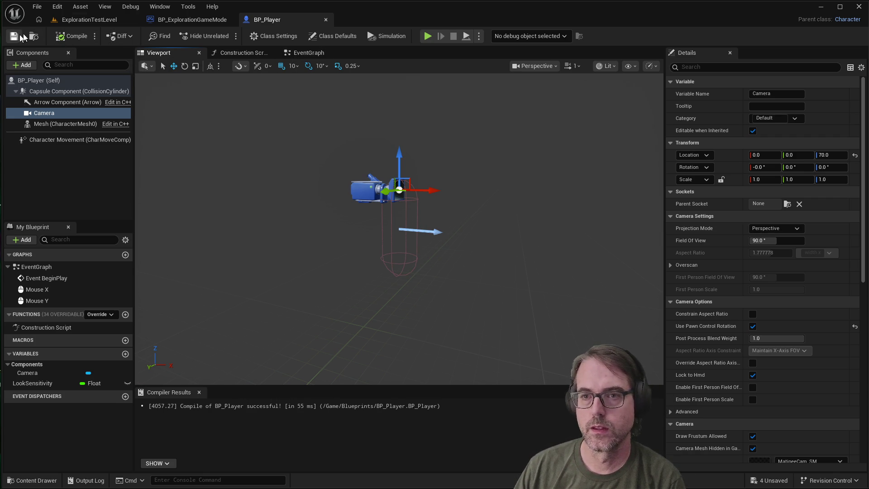
pyautogui.click(300, 55)
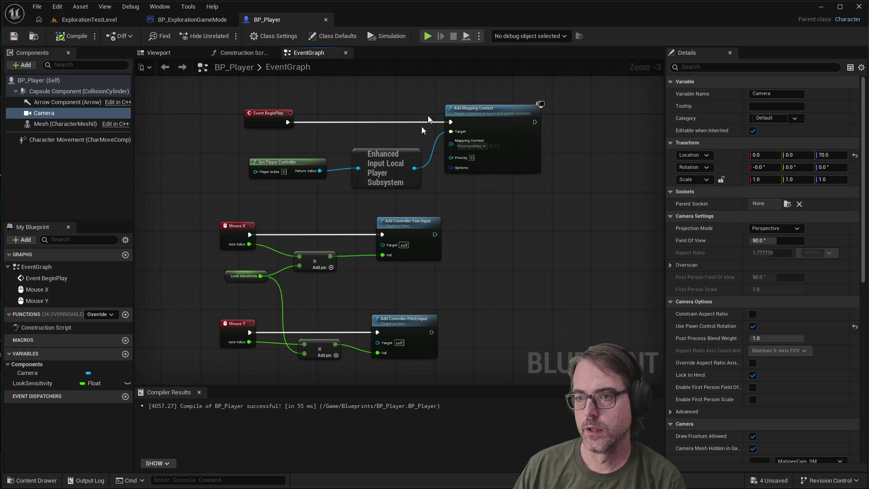
pyautogui.scroll(2, 368, 329)
pyautogui.scroll(-3, 361, 283)
pyautogui.scroll(2, 339, 363)
pyautogui.scroll(-2, 339, 364)
pyautogui.scroll(2, 329, 376)
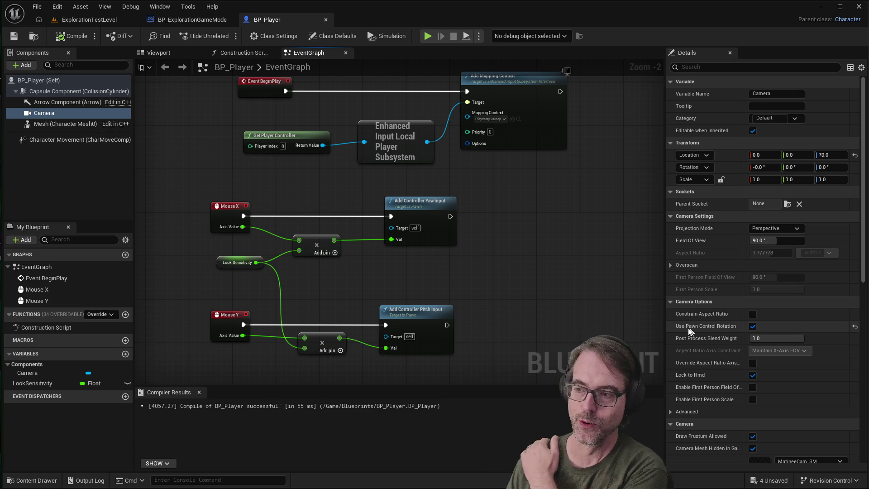
pyautogui.moveTo(688, 330)
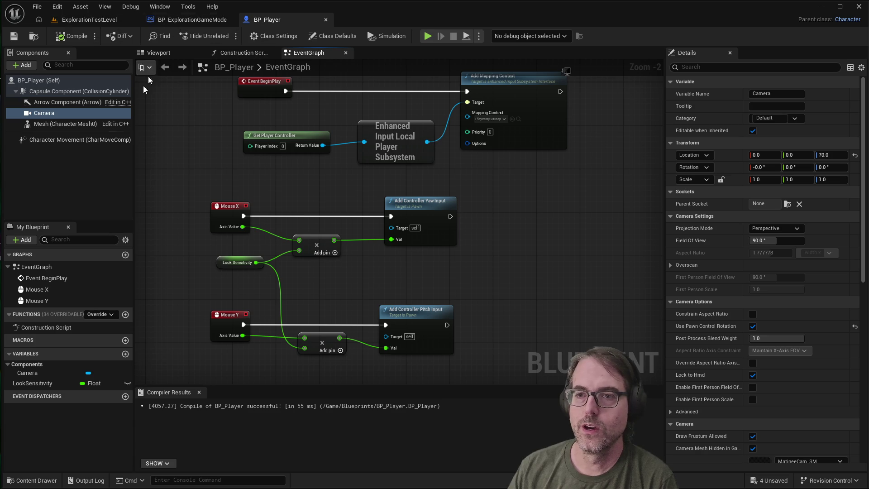
pyautogui.click(155, 53)
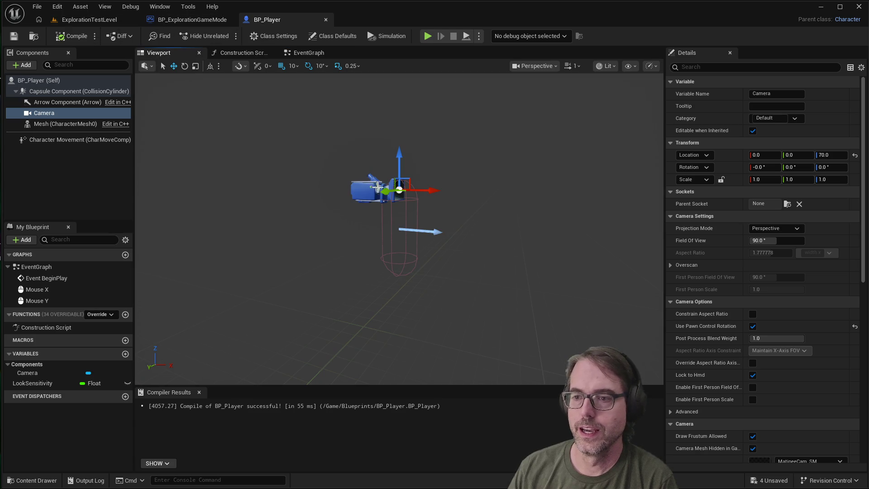
pyautogui.moveTo(423, 190); pyautogui.dragTo(331, 189)
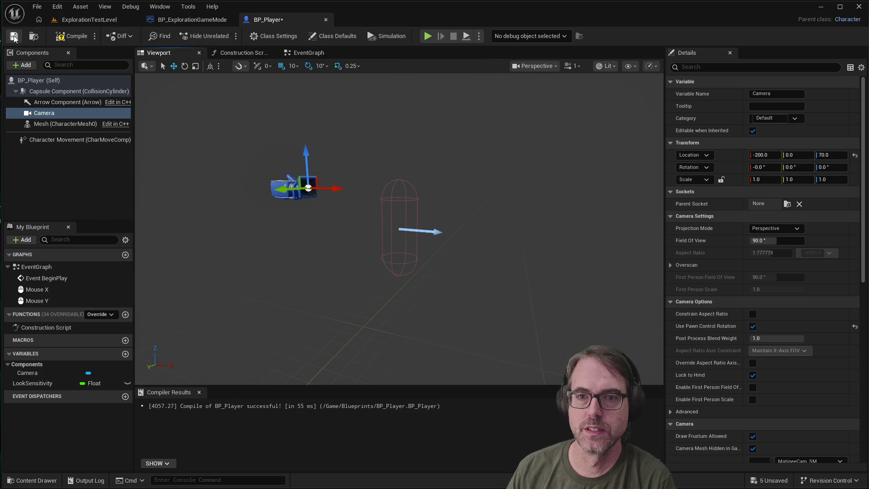
# Add a Cylinder from Basic Shapes under the Camera, raise it slightly, and save BP_Player.
pyautogui.click(21, 66)
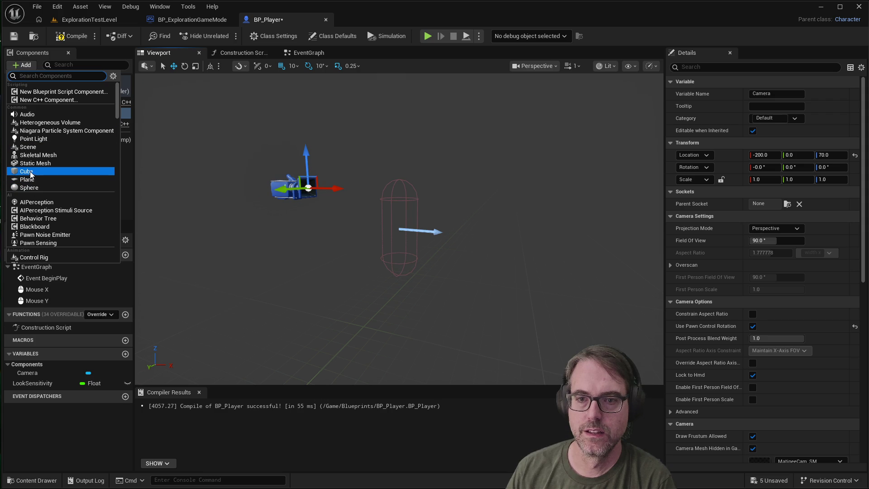
pyautogui.scroll(-1, 38, 187)
pyautogui.scroll(-4, 39, 186)
pyautogui.scroll(-1, 39, 193)
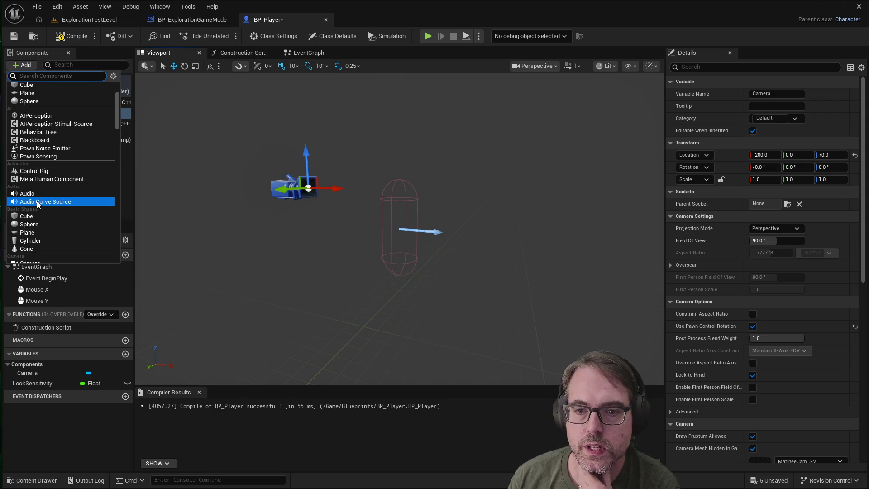
pyautogui.click(33, 243)
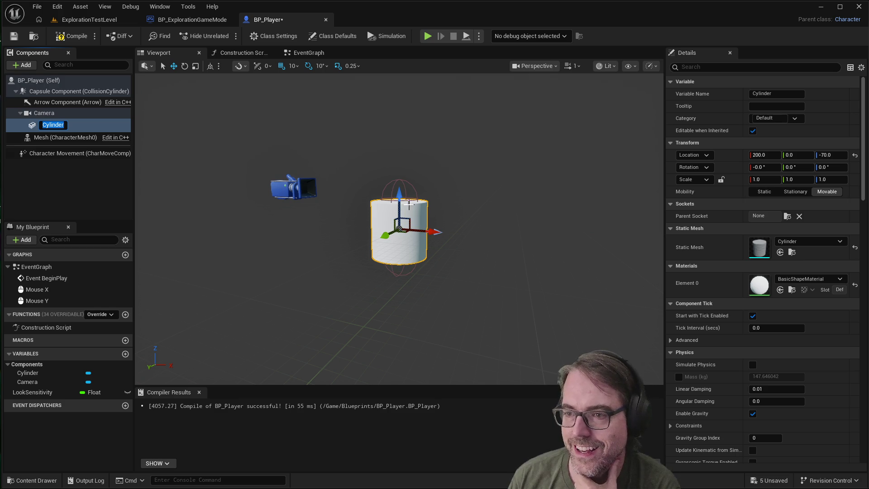
pyautogui.moveTo(399, 199); pyautogui.dragTo(400, 208)
pyautogui.click(413, 318)
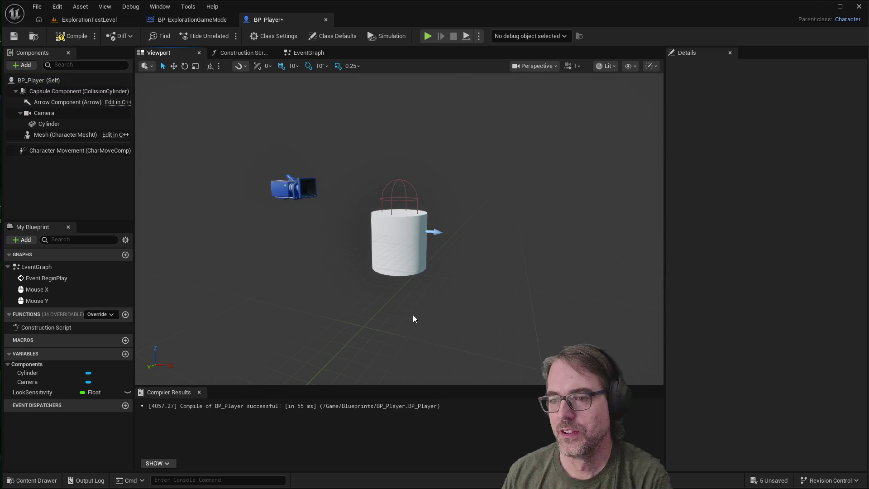
pyautogui.click(17, 36)
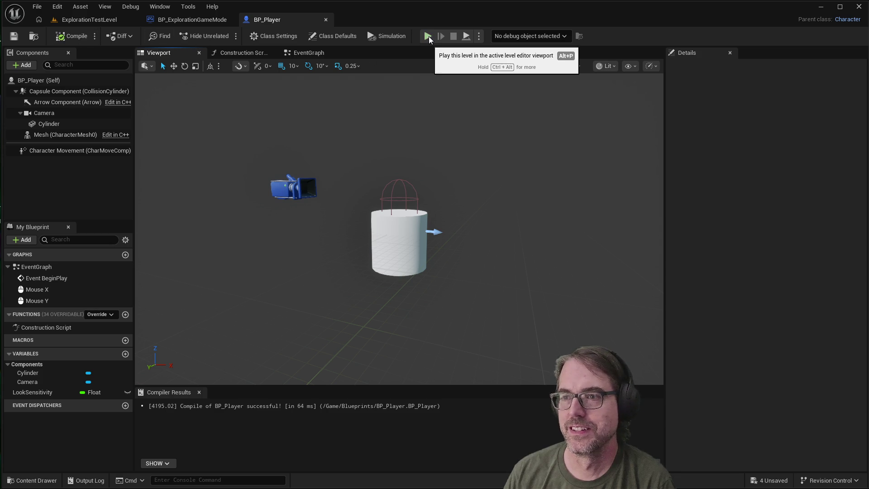
# Play-test with the cylinder, undo the cylinder and camera move, and re-test the first-person view.
pyautogui.click(430, 39)
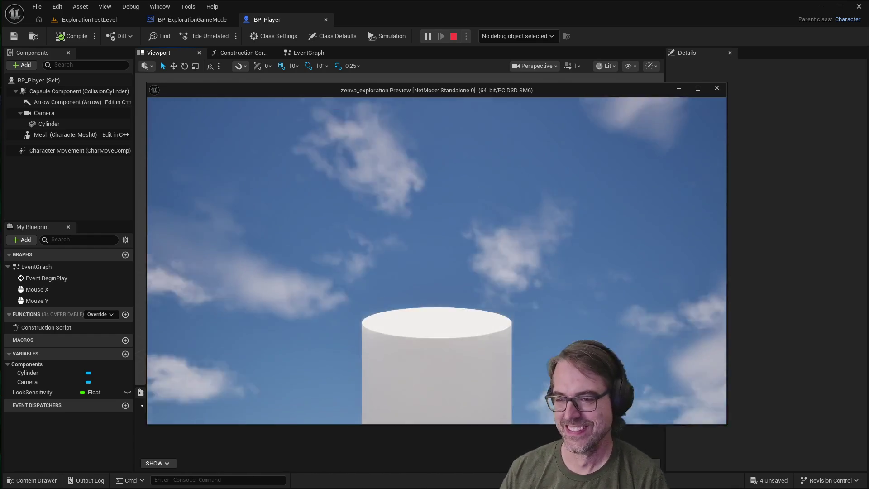
pyautogui.press('Escape')
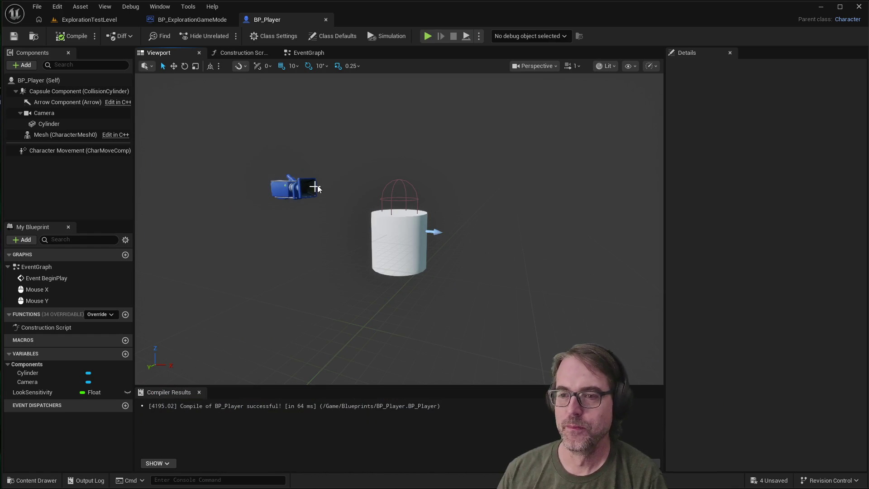
pyautogui.hotkey('ctrl', 'z')
pyautogui.hotkey('ctrl', 'z')
pyautogui.hotkey('ctrl', 'z')
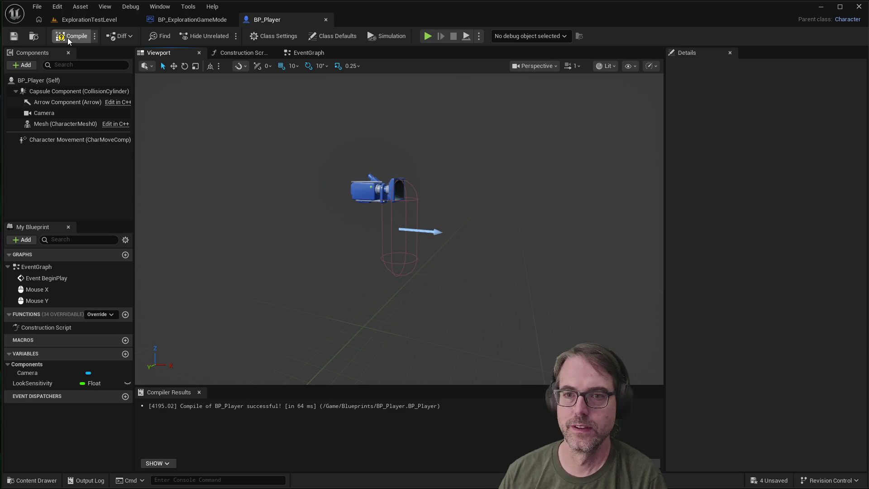
pyautogui.click(430, 36)
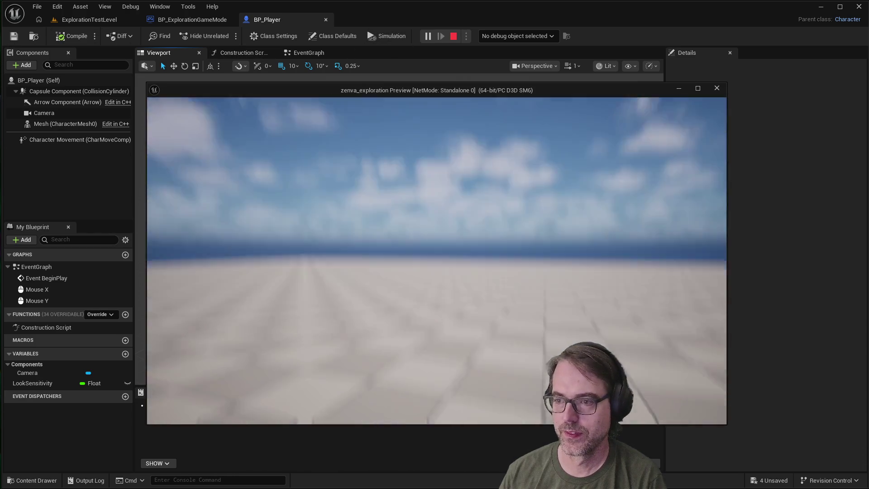
pyautogui.press('Escape')
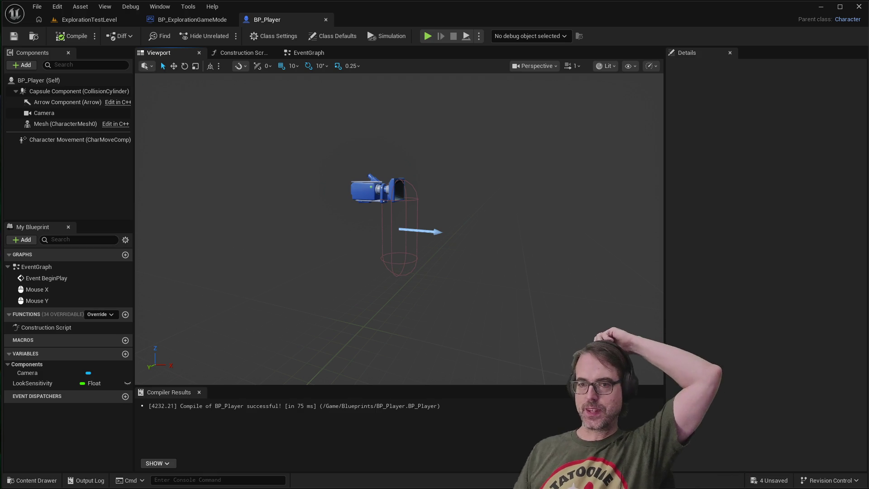
pyautogui.click(307, 53)
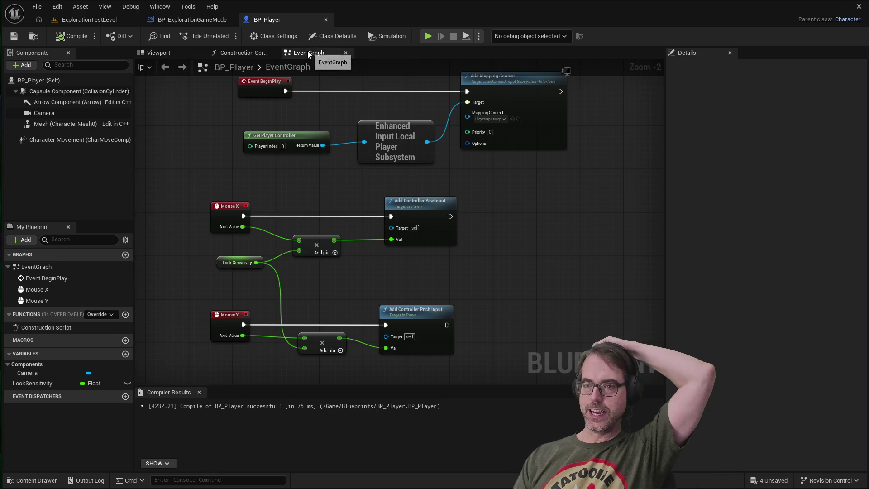
# Wire the lower Multiply output into Add Controller Pitch Input's Val pin.
pyautogui.moveTo(340, 337); pyautogui.dragTo(360, 343)
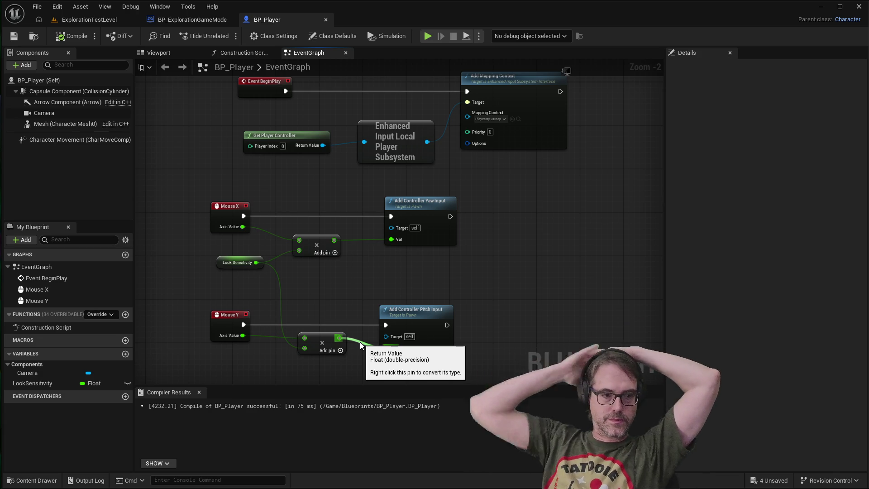
pyautogui.moveTo(360, 341); pyautogui.dragTo(385, 347)
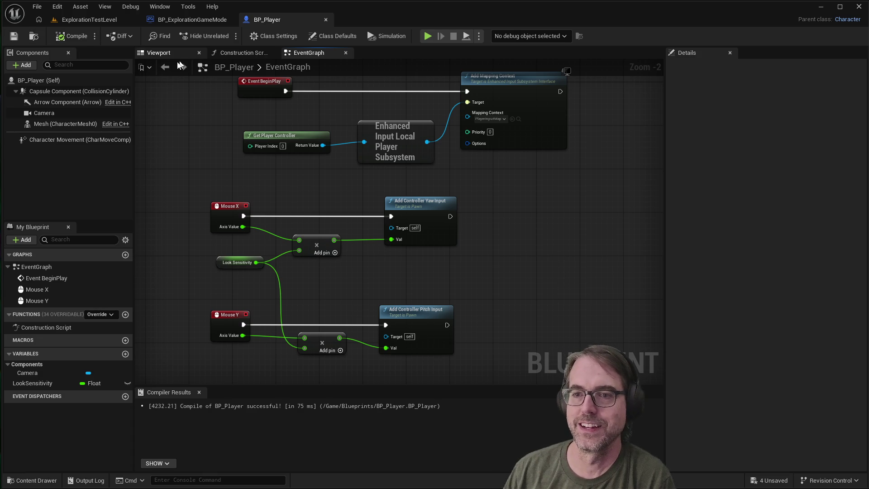
pyautogui.click(156, 54)
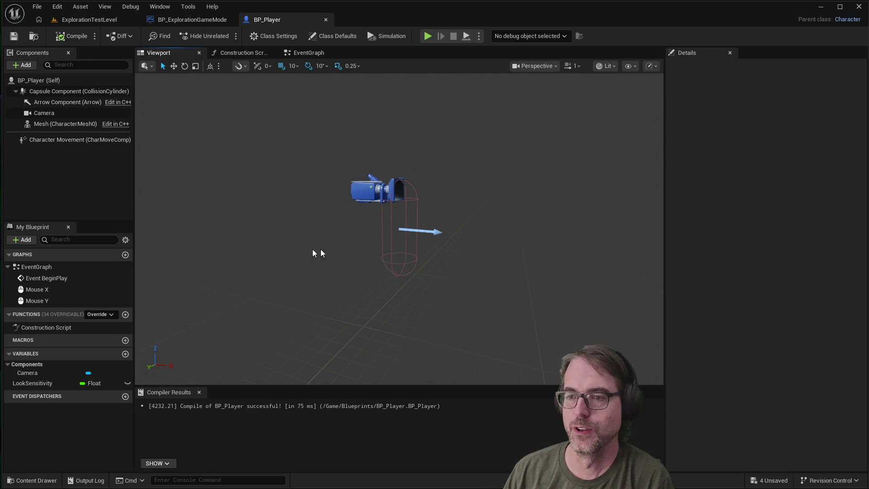
# Add a Sphere component and move it 220 units forward along X.
pyautogui.click(401, 182)
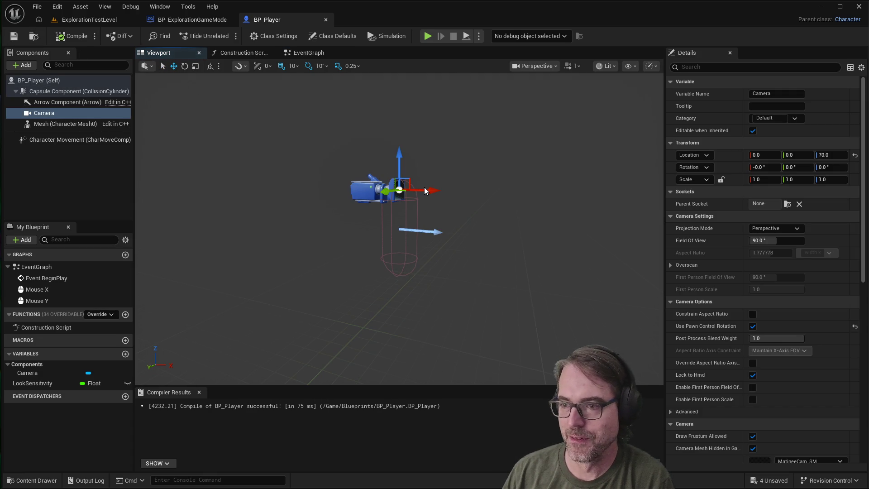
pyautogui.click(466, 298)
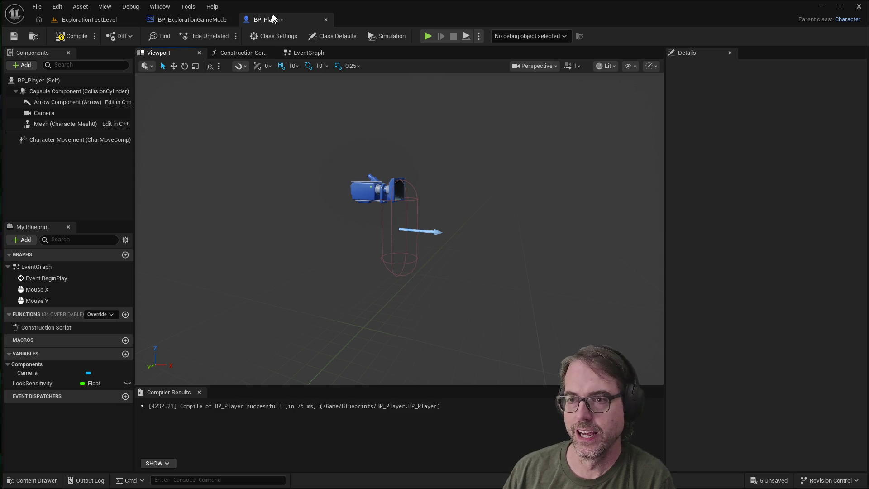
pyautogui.click(24, 66)
pyautogui.click(39, 187)
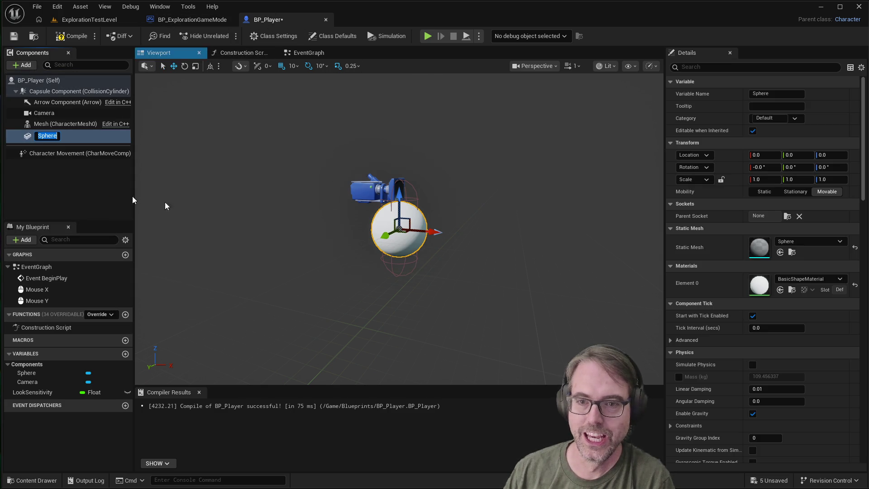
pyautogui.moveTo(433, 232)
pyautogui.mouseDown()
pyautogui.moveTo(534, 241)
pyautogui.moveTo(544, 312)
pyautogui.mouseUp()
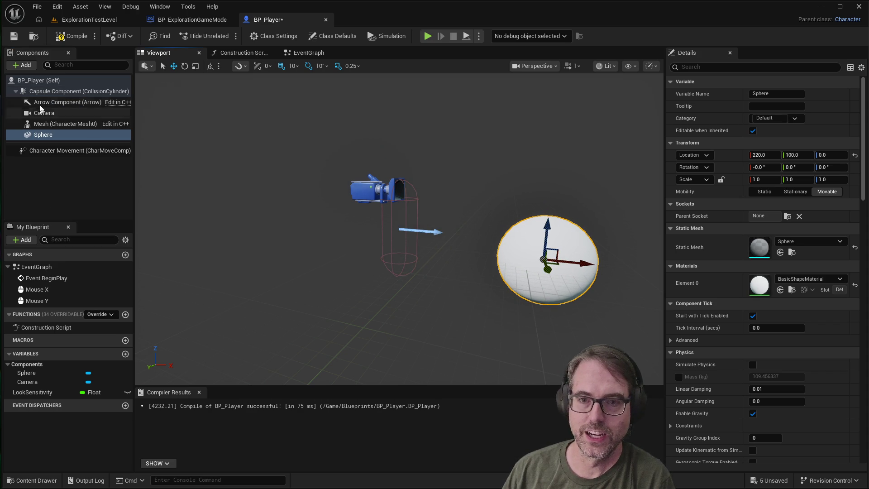
# Add a second sphere under the first, offset it sideways to Y -140, and compile.
pyautogui.click(22, 66)
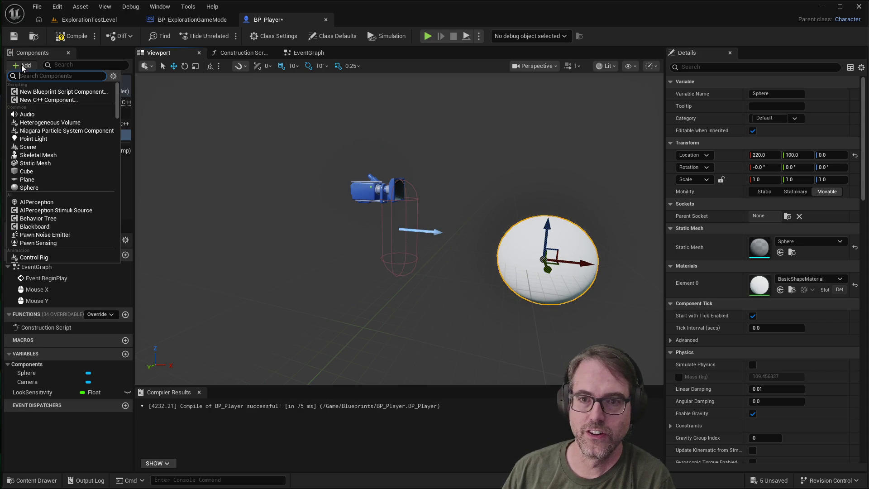
pyautogui.click(50, 187)
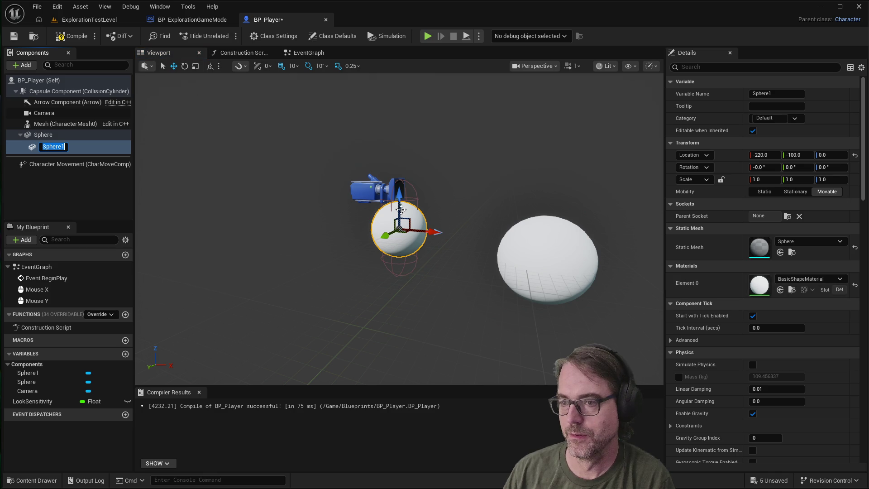
pyautogui.moveTo(427, 228)
pyautogui.mouseDown()
pyautogui.moveTo(581, 244)
pyautogui.moveTo(521, 220)
pyautogui.moveTo(493, 222)
pyautogui.moveTo(549, 226)
pyautogui.mouseUp()
pyautogui.scroll(-5, 561, 231)
pyautogui.scroll(3, 552, 224)
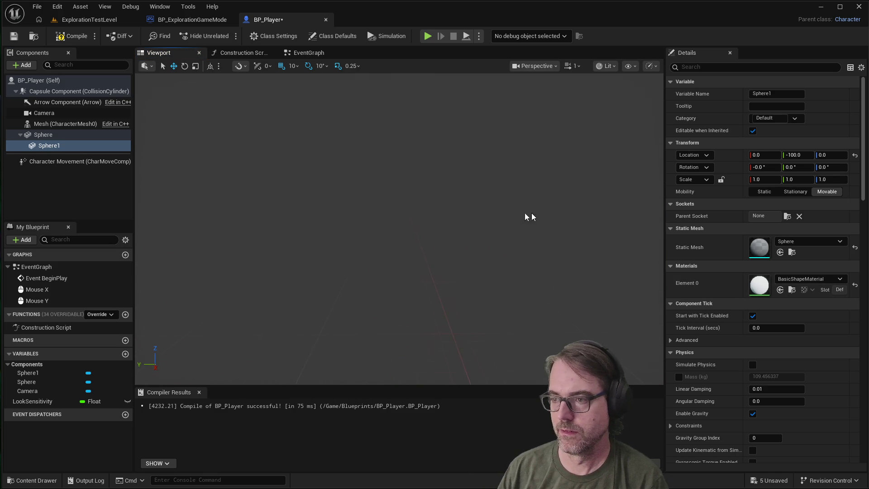
pyautogui.moveTo(184, 172)
pyautogui.mouseDown()
pyautogui.moveTo(351, 202)
pyautogui.moveTo(204, 195)
pyautogui.moveTo(243, 193)
pyautogui.moveTo(248, 202)
pyautogui.moveTo(587, 272)
pyautogui.moveTo(653, 262)
pyautogui.moveTo(558, 243)
pyautogui.mouseUp()
pyautogui.moveTo(509, 255)
pyautogui.mouseDown()
pyautogui.moveTo(558, 256)
pyautogui.moveTo(515, 255)
pyautogui.mouseUp()
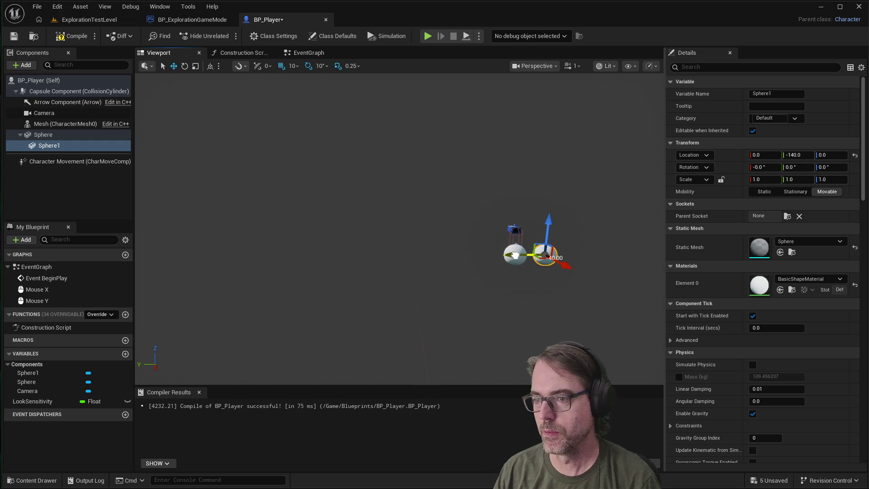
pyautogui.click(442, 247)
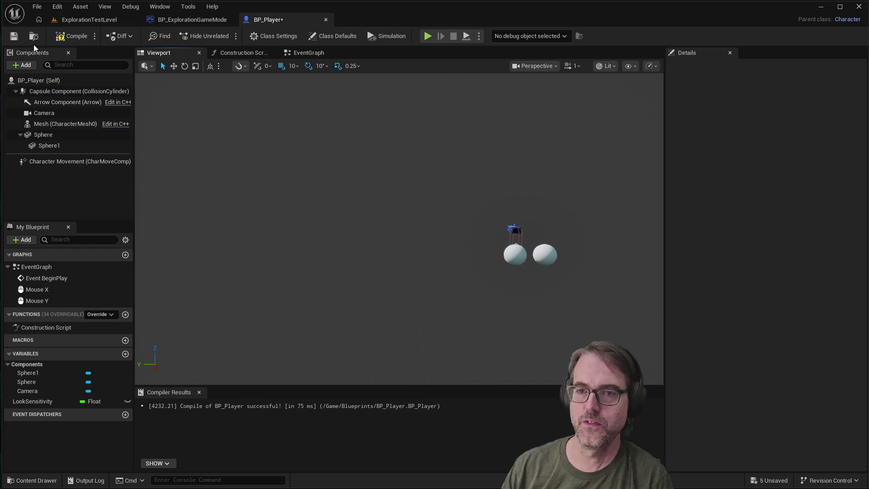
pyautogui.click(70, 40)
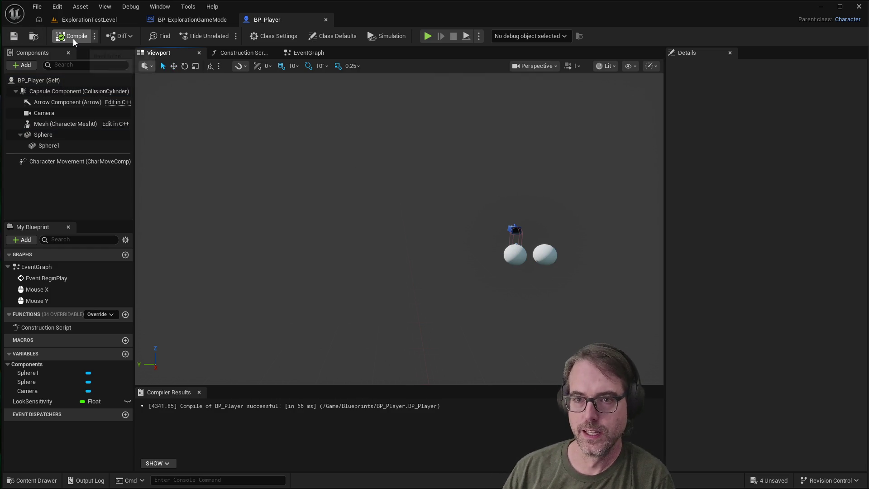
# Play-test BP_Player, looking at both spheres ahead of the player, then stop.
pyautogui.click(426, 37)
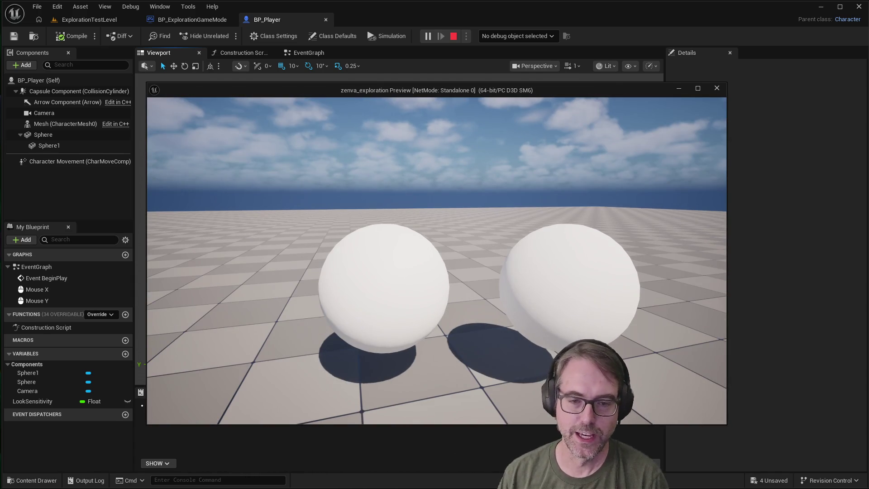
pyautogui.press('Escape')
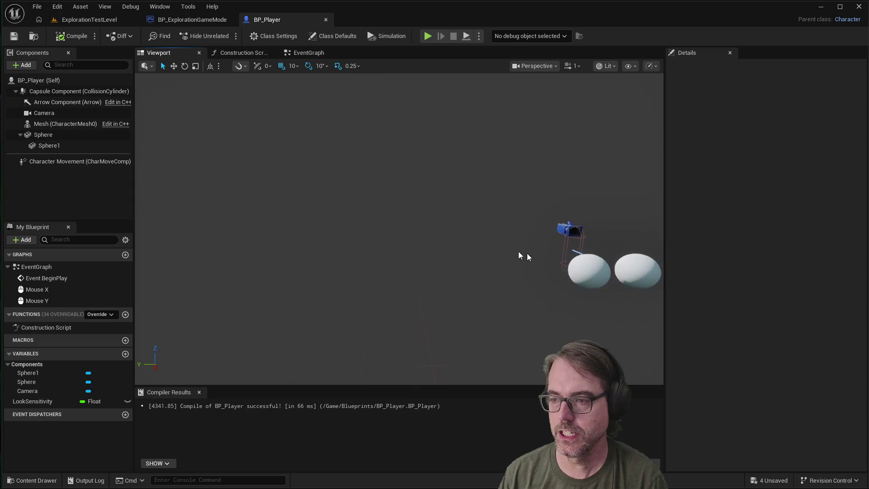
# Select both test spheres and drag them along Y, closer to the character.
pyautogui.scroll(-5, 516, 248)
pyautogui.scroll(5, 416, 253)
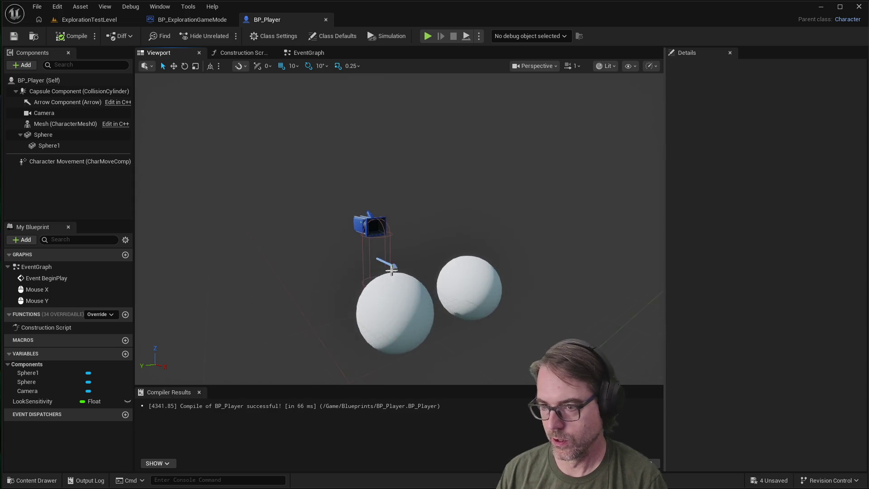
pyautogui.scroll(-3, 432, 254)
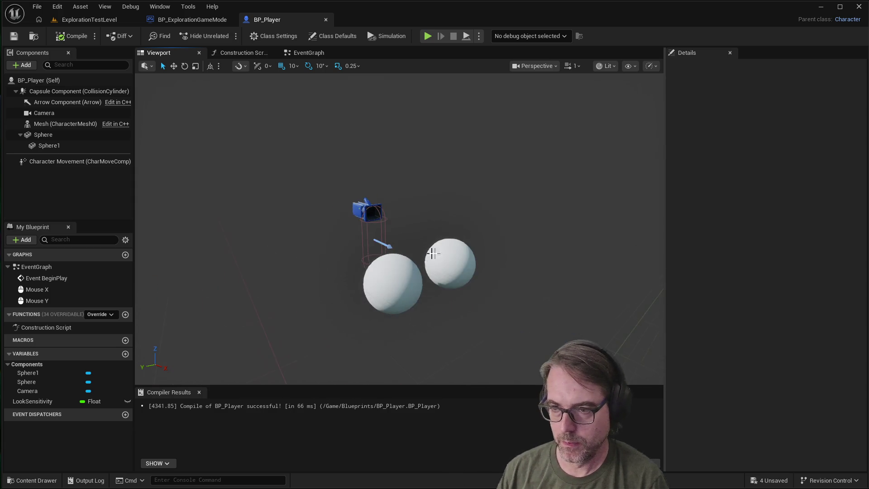
pyautogui.scroll(3, 264, 295)
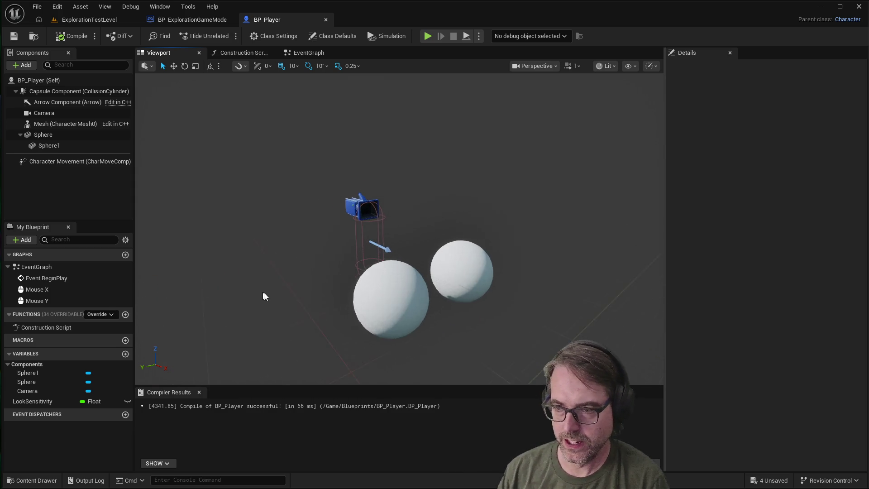
pyautogui.click(379, 317)
pyautogui.click(481, 287)
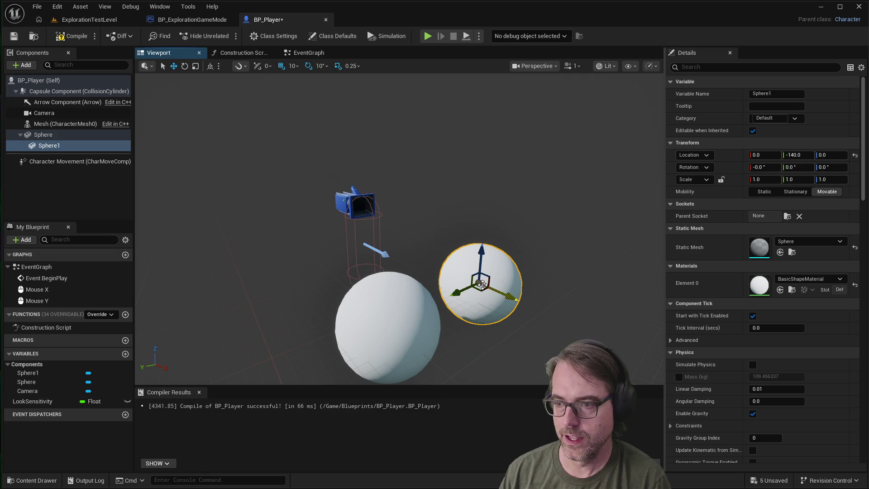
pyautogui.click(413, 315)
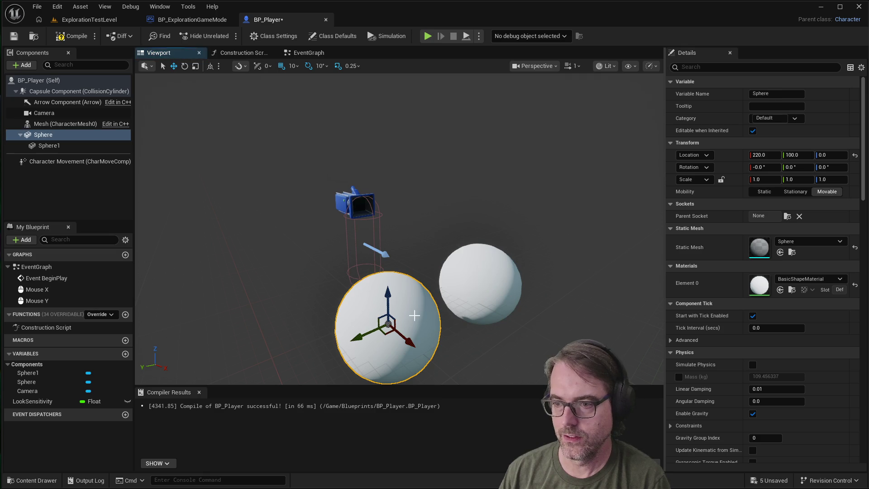
pyautogui.keyDown('ctrl'); pyautogui.click(475, 290); pyautogui.keyUp('ctrl')
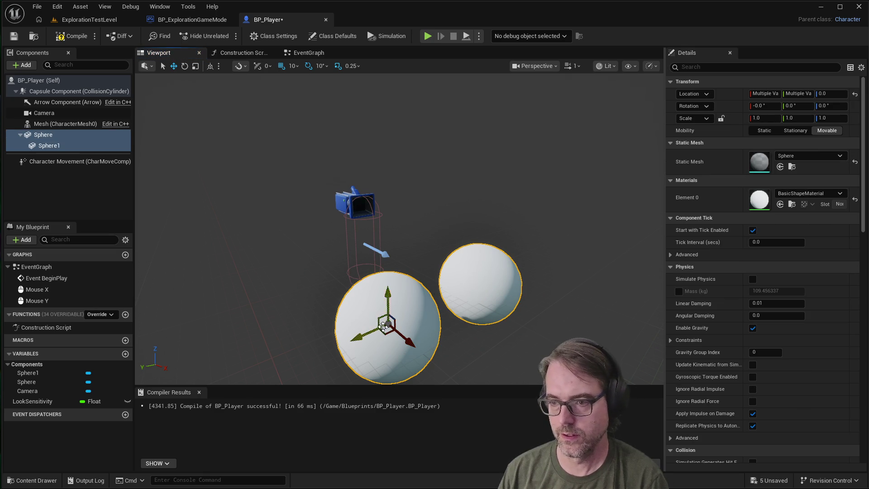
pyautogui.moveTo(404, 340)
pyautogui.mouseDown()
pyautogui.moveTo(327, 275)
pyautogui.moveTo(299, 258)
pyautogui.moveTo(290, 267)
pyautogui.moveTo(301, 265)
pyautogui.mouseUp()
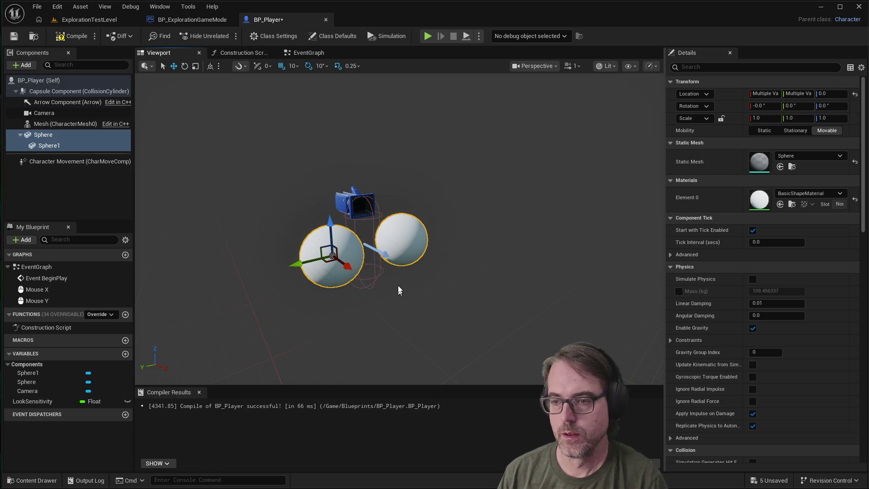
# Move the Camera back to X -180 (location -180, 0, 70) and recompile BP_Player.
pyautogui.click(355, 201)
pyautogui.moveTo(371, 210); pyautogui.dragTo(333, 199)
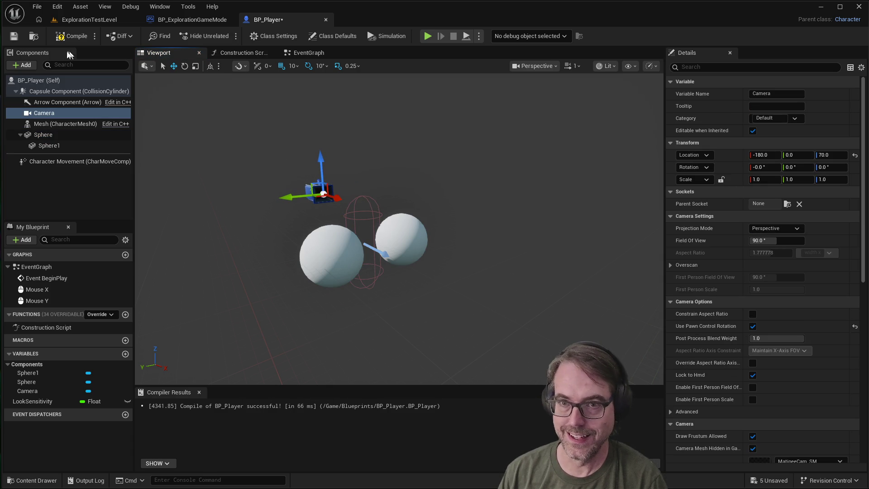
pyautogui.click(64, 39)
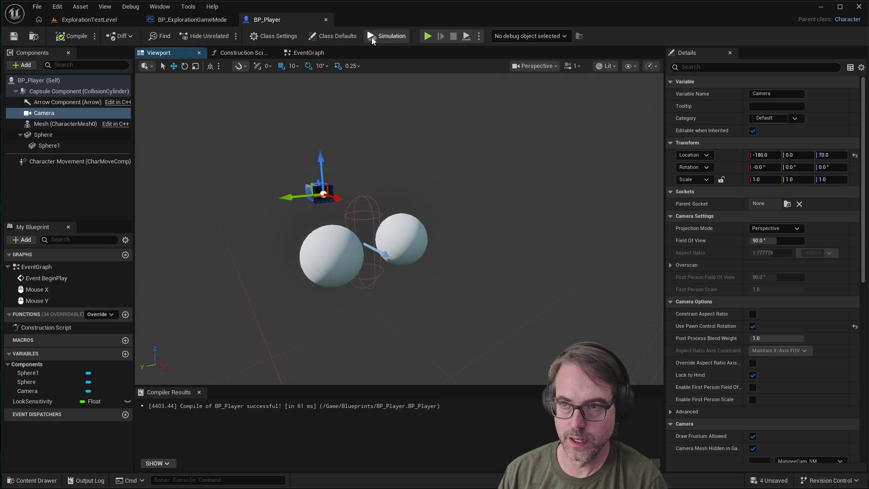
pyautogui.click(427, 36)
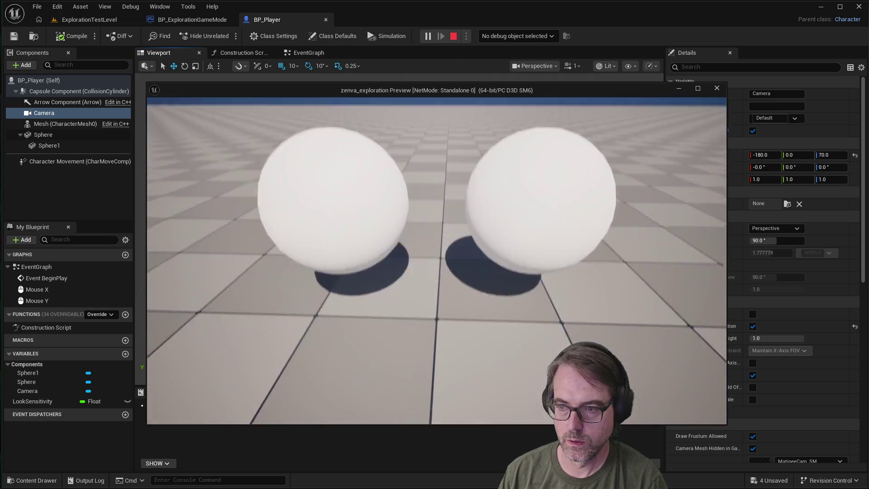
pyautogui.moveTo(436, 261)
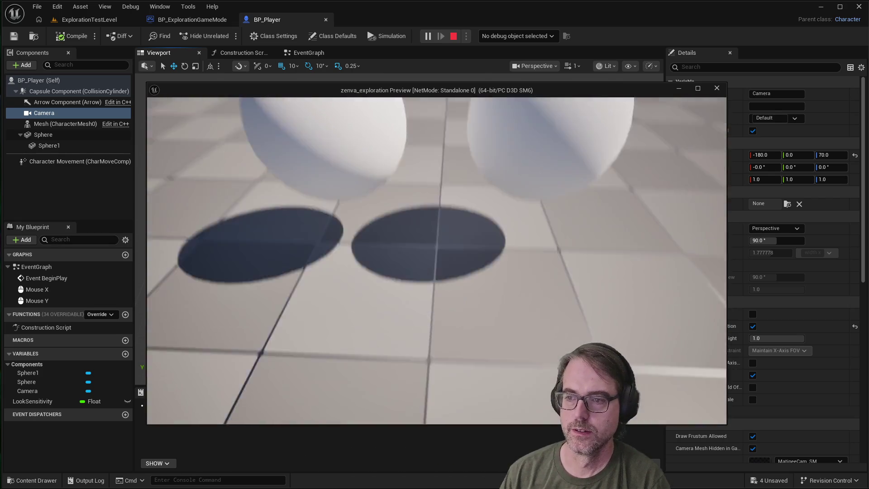
pyautogui.press('Escape')
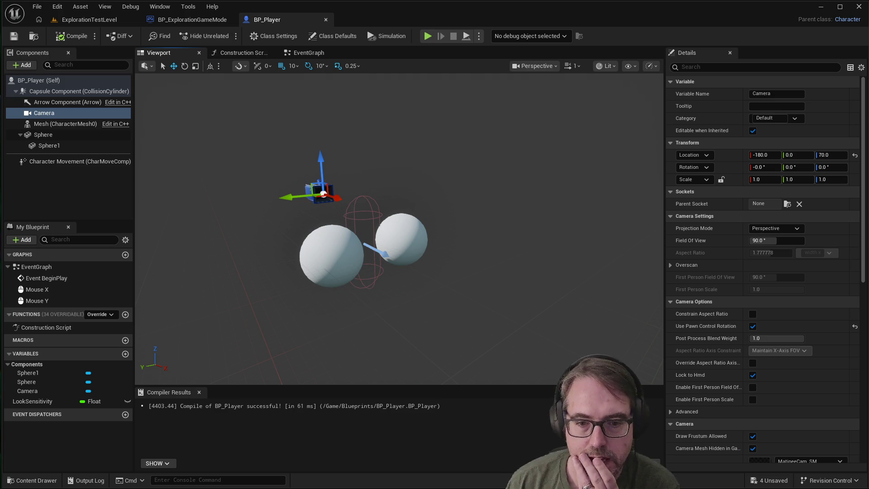
pyautogui.click(328, 255)
pyautogui.moveTo(328, 254)
pyautogui.mouseDown()
pyautogui.moveTo(317, 260)
pyautogui.moveTo(359, 256)
pyautogui.moveTo(354, 246)
pyautogui.moveTo(398, 167)
pyautogui.moveTo(410, 195)
pyautogui.moveTo(428, 191)
pyautogui.moveTo(389, 179)
pyautogui.moveTo(403, 176)
pyautogui.moveTo(394, 172)
pyautogui.moveTo(379, 243)
pyautogui.mouseUp()
pyautogui.press('f')
pyautogui.moveTo(441, 220)
pyautogui.mouseDown()
pyautogui.moveTo(448, 207)
pyautogui.moveTo(457, 211)
pyautogui.moveTo(447, 215)
pyautogui.mouseUp()
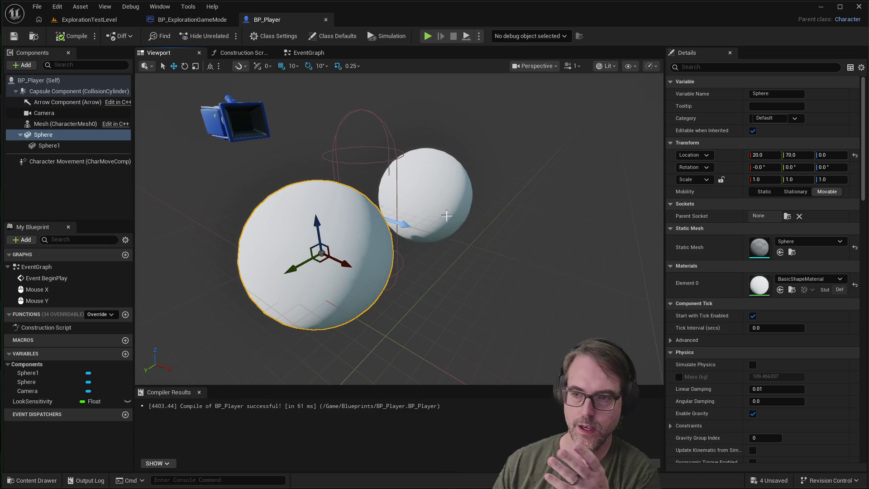
pyautogui.moveTo(390, 234)
pyautogui.mouseDown()
pyautogui.moveTo(407, 230)
pyautogui.moveTo(385, 226)
pyautogui.moveTo(477, 238)
pyautogui.mouseUp()
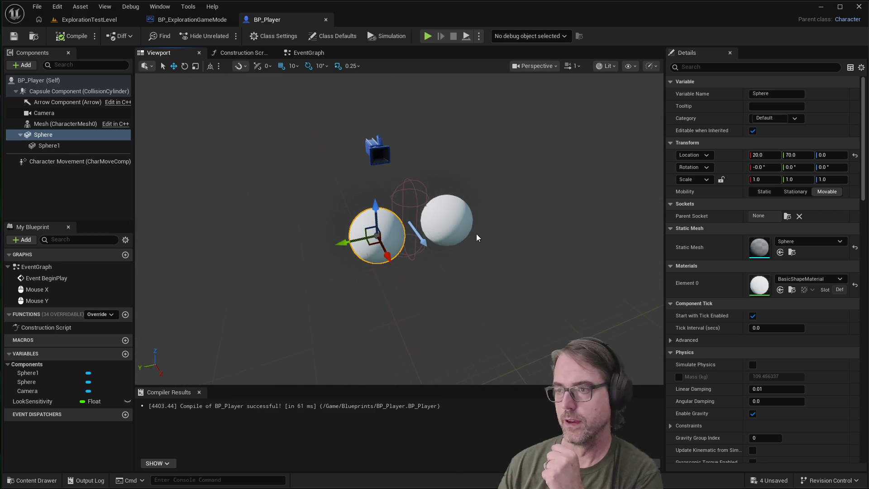
pyautogui.scroll(3, 437, 216)
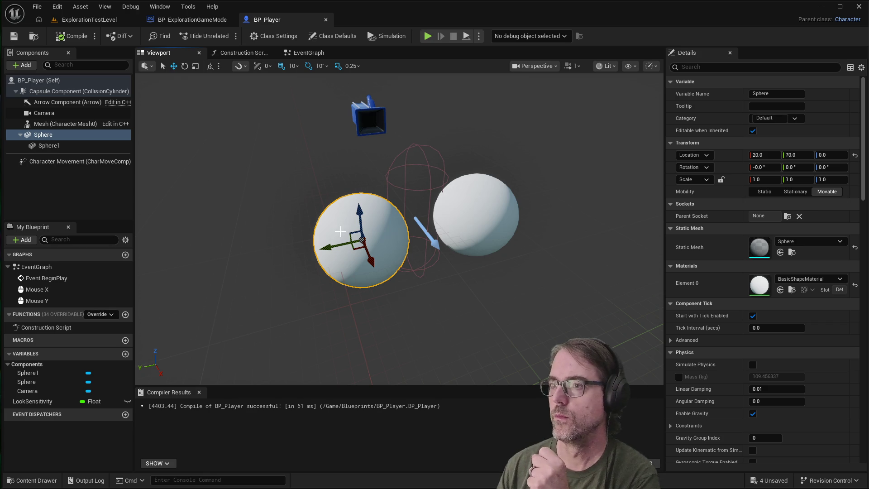
pyautogui.moveTo(374, 234)
pyautogui.mouseDown()
pyautogui.moveTo(362, 231)
pyautogui.moveTo(381, 233)
pyautogui.moveTo(381, 247)
pyautogui.mouseUp()
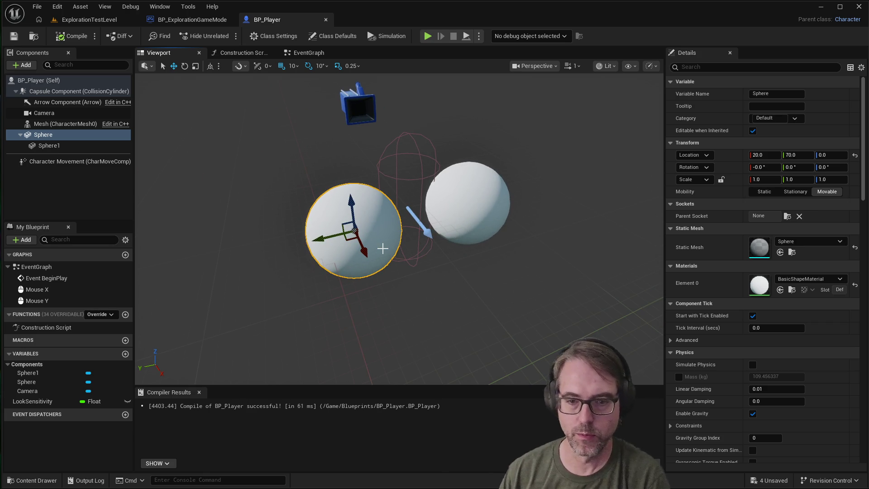
pyautogui.scroll(3, 343, 237)
pyautogui.moveTo(342, 236); pyautogui.dragTo(344, 289)
pyautogui.press('f')
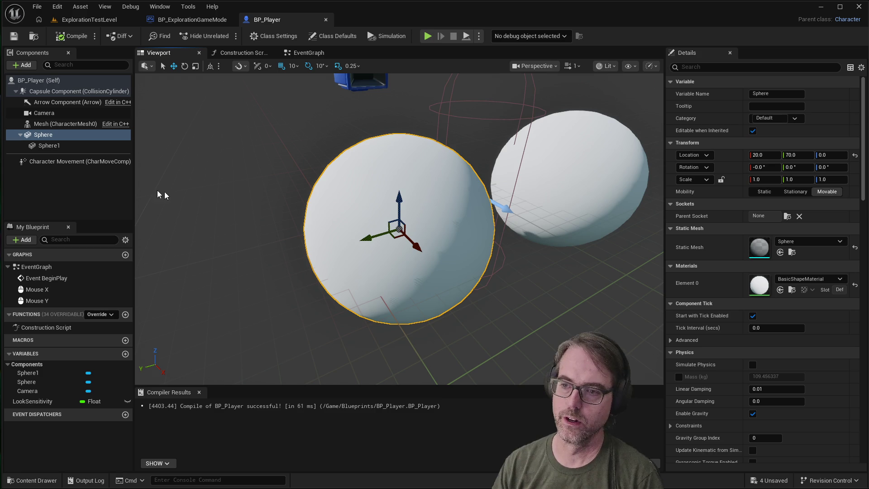
pyautogui.scroll(-5, 499, 229)
pyautogui.click(297, 227)
pyautogui.moveTo(308, 233); pyautogui.dragTo(376, 217)
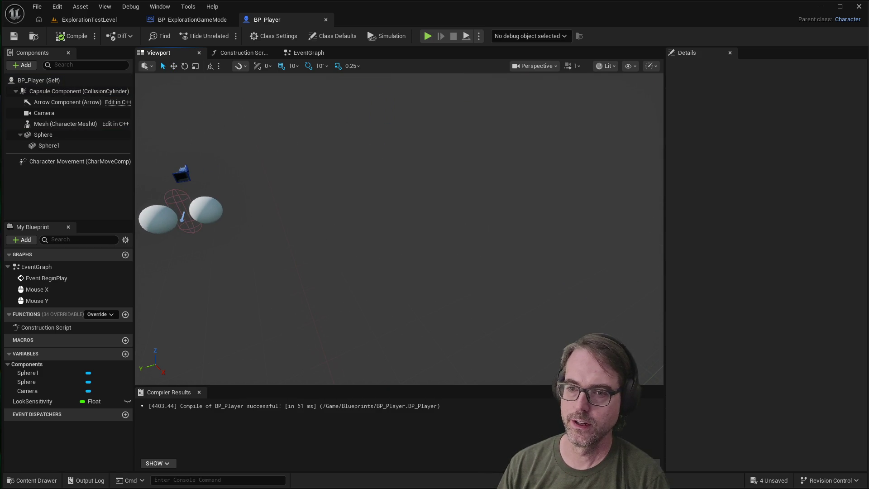
pyautogui.click(210, 217)
pyautogui.press('f')
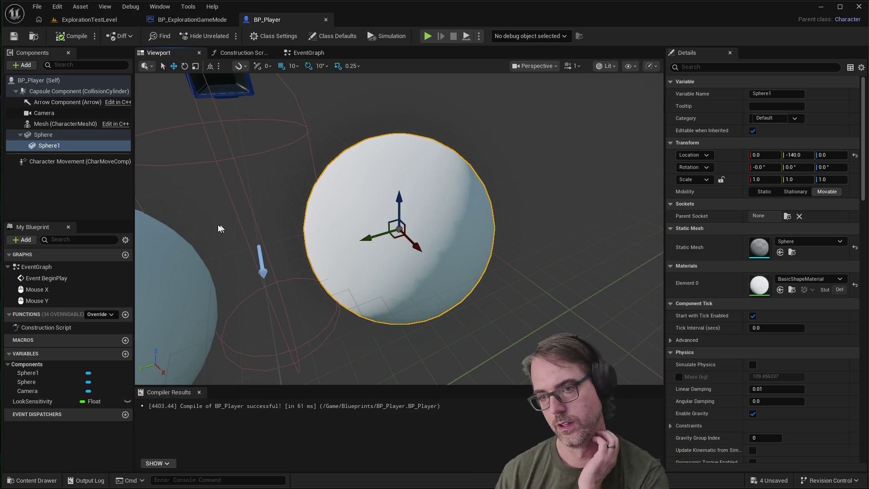
pyautogui.moveTo(410, 231)
pyautogui.mouseDown()
pyautogui.moveTo(475, 232)
pyautogui.moveTo(219, 139)
pyautogui.moveTo(491, 248)
pyautogui.moveTo(410, 217)
pyautogui.mouseUp()
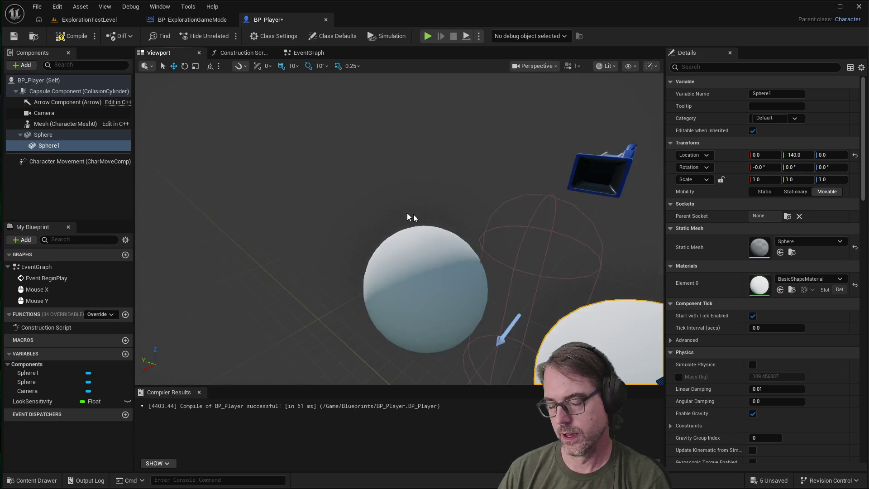
pyautogui.scroll(-3, 409, 217)
pyautogui.moveTo(519, 291); pyautogui.dragTo(492, 290)
pyautogui.scroll(6, 514, 295)
pyautogui.scroll(-3, 491, 299)
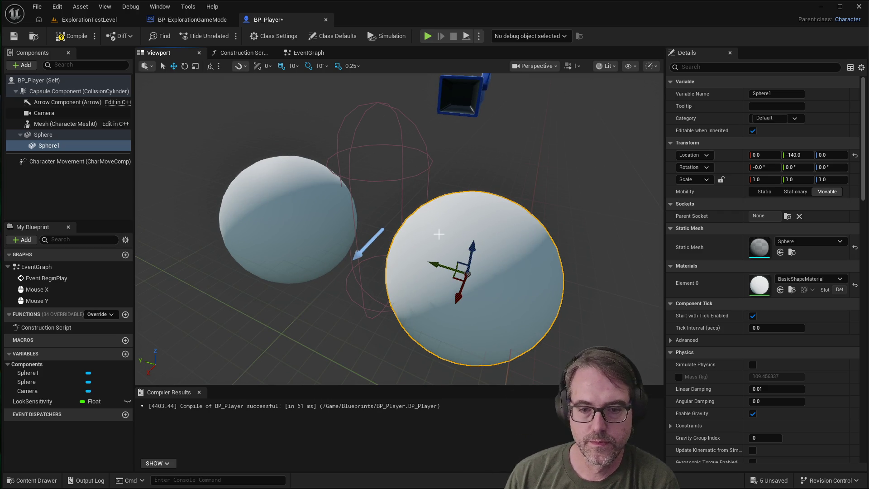
pyautogui.scroll(-3, 438, 234)
pyautogui.scroll(4, 430, 277)
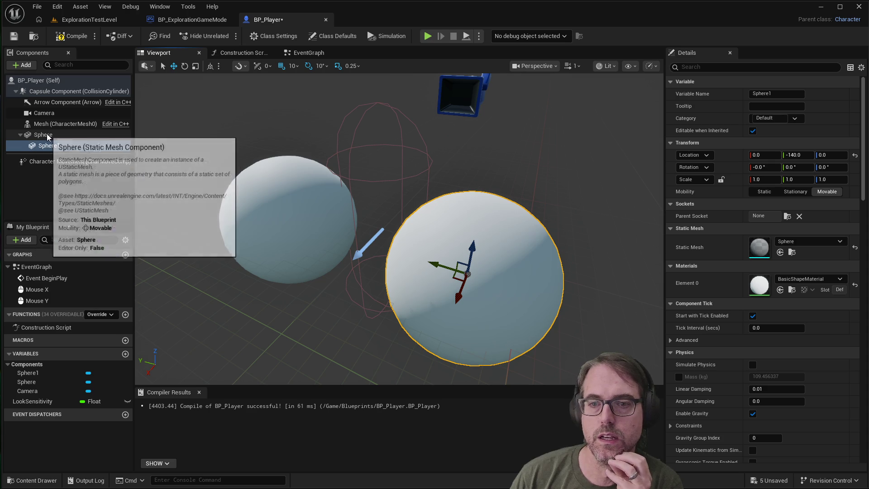
pyautogui.scroll(-3, 356, 286)
pyautogui.scroll(3, 356, 286)
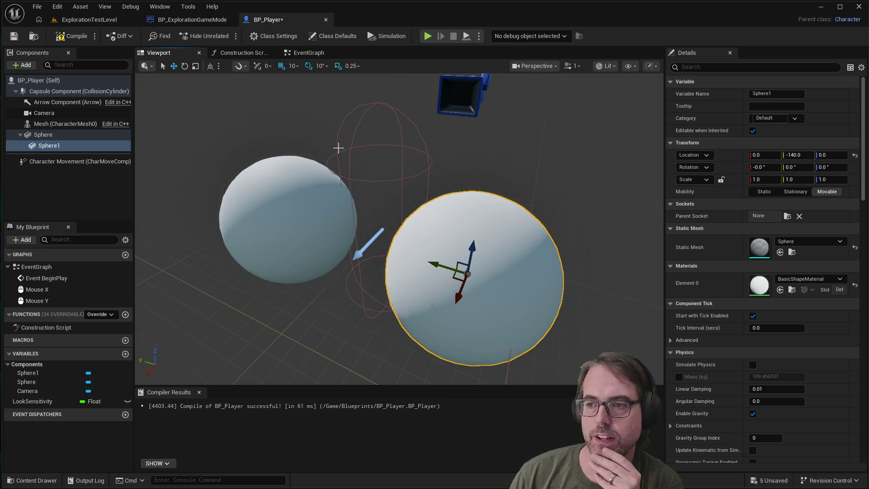
pyautogui.scroll(-3, 338, 148)
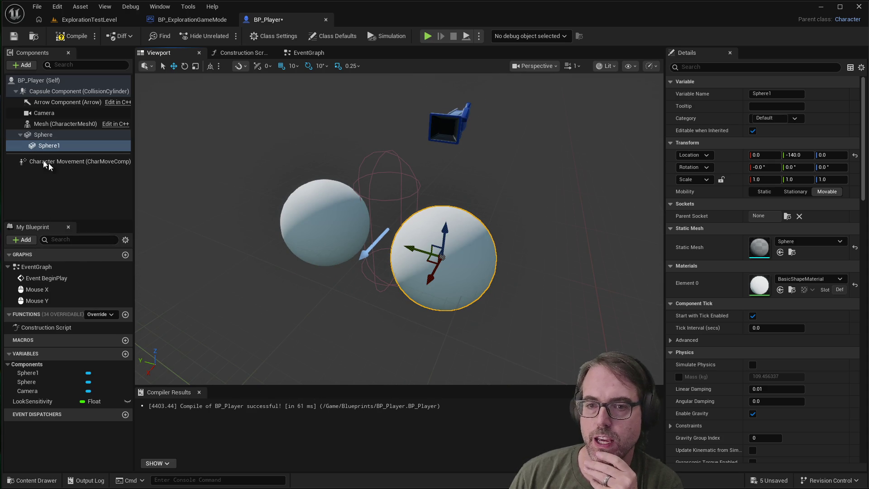
pyautogui.click(36, 135)
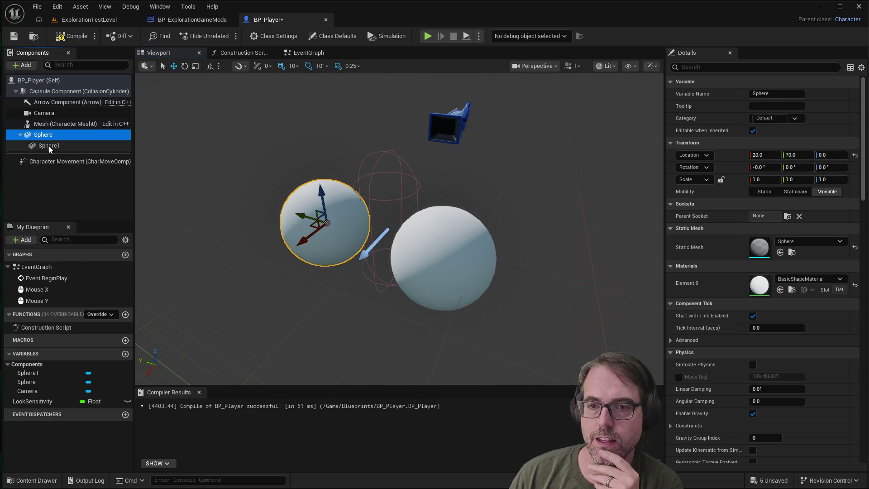
pyautogui.click(45, 145)
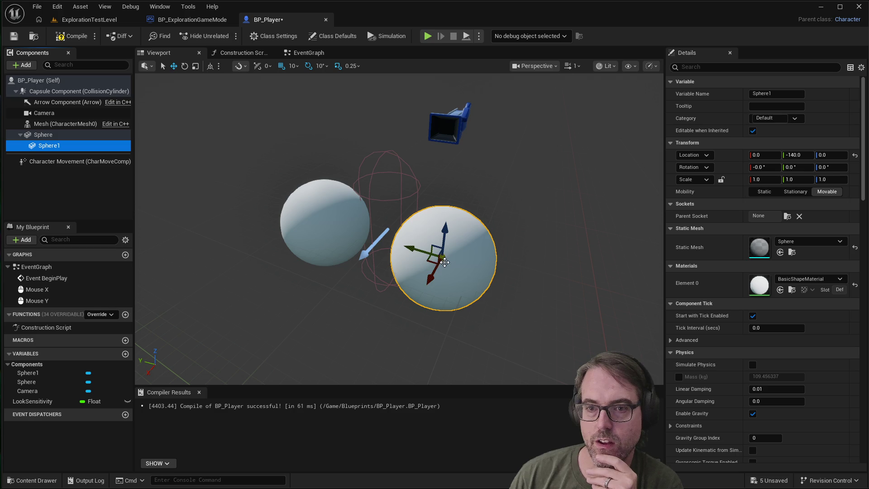
# Detach Sphere1 from Sphere, then parent both spheres under the Camera component.
pyautogui.moveTo(34, 150); pyautogui.dragTo(30, 137)
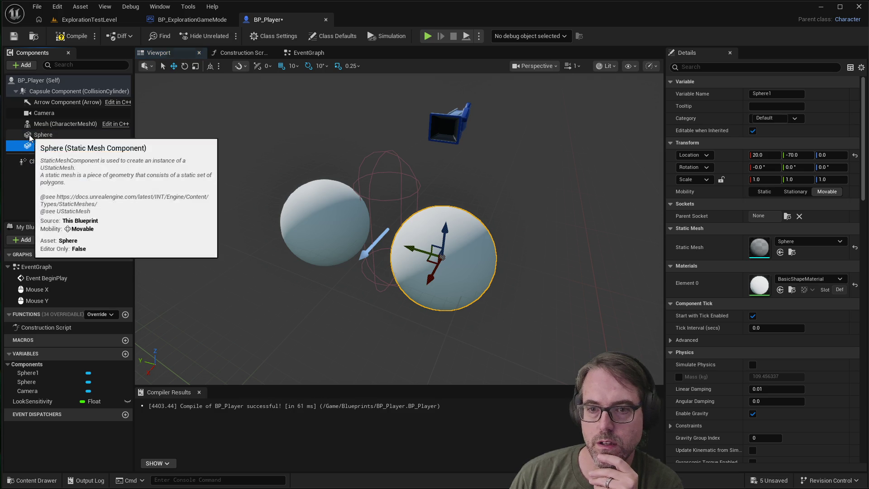
pyautogui.click(41, 135)
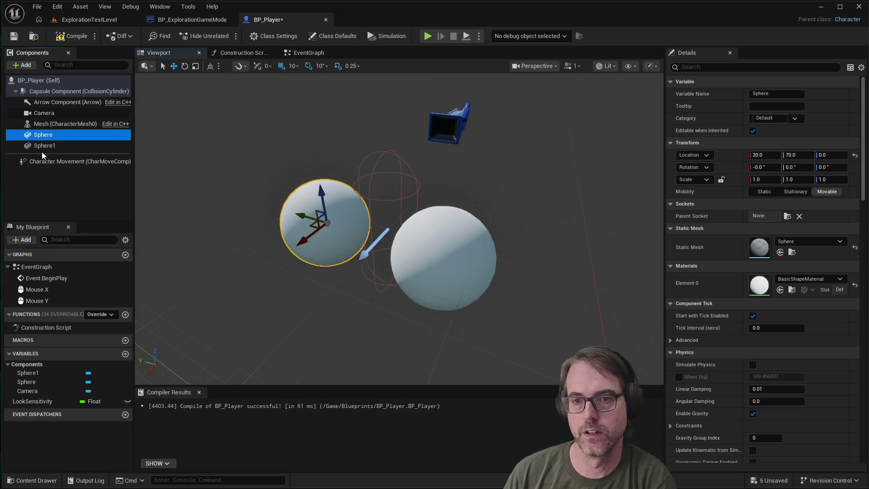
pyautogui.keyDown('ctrl'); pyautogui.click(42, 146); pyautogui.keyUp('ctrl')
pyautogui.moveTo(41, 143); pyautogui.dragTo(39, 114)
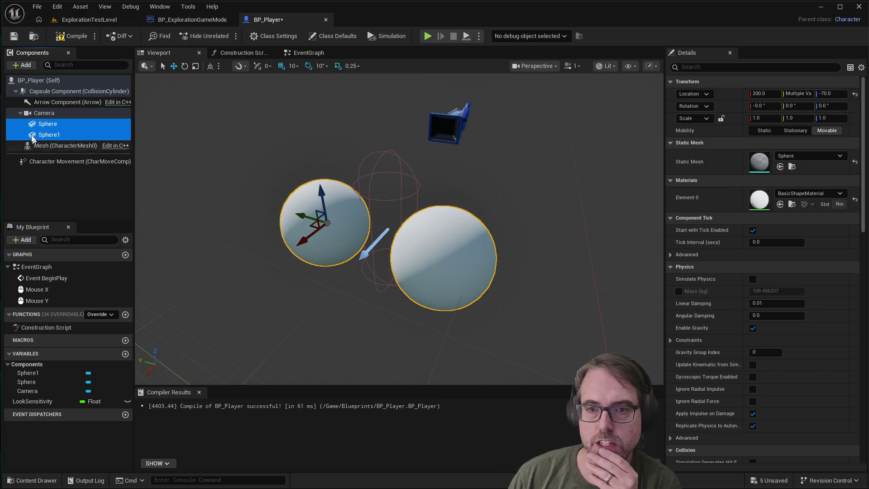
pyautogui.click(20, 113)
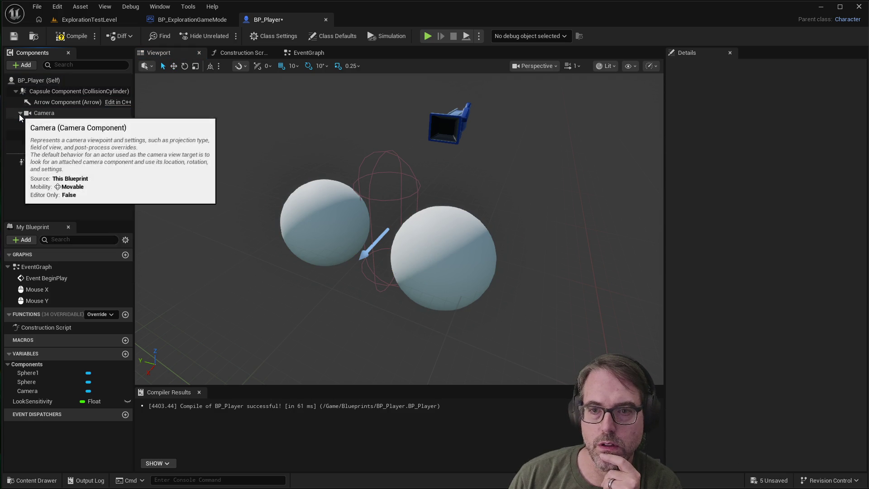
pyautogui.click(44, 129)
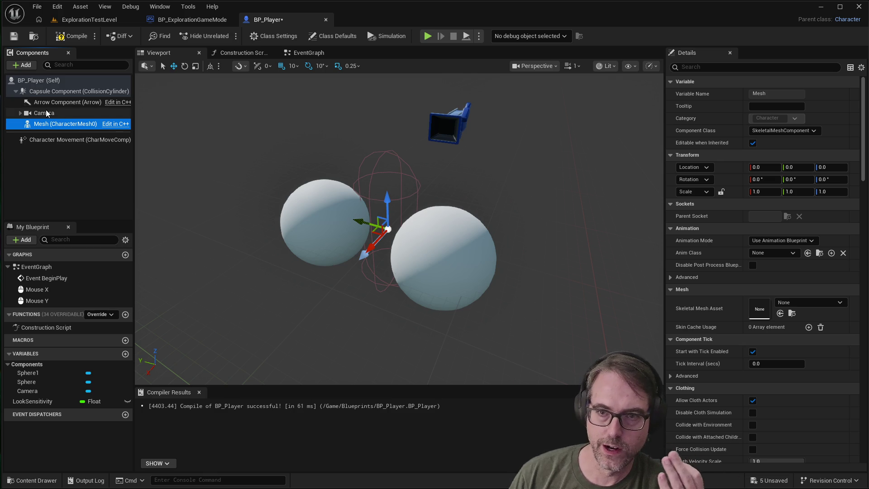
pyautogui.click(19, 113)
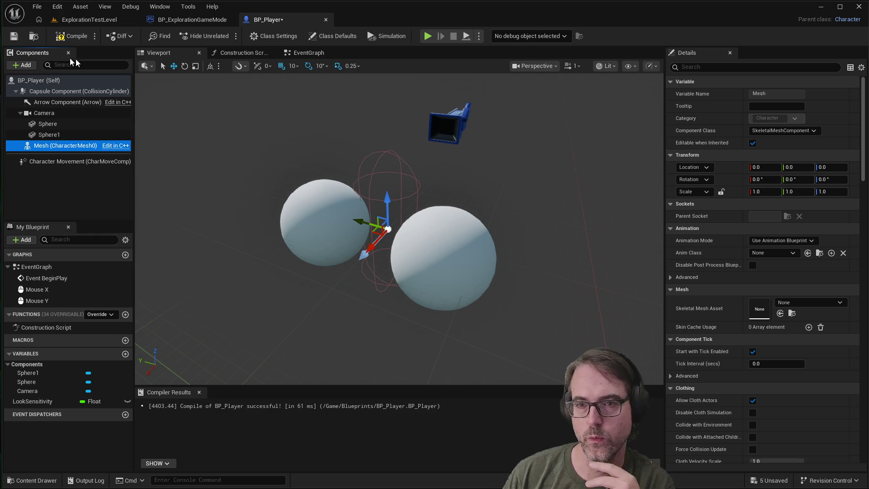
# Compile BP_Player and run a quick play-test of the two-sphere view, stopping with Escape.
pyautogui.click(16, 36)
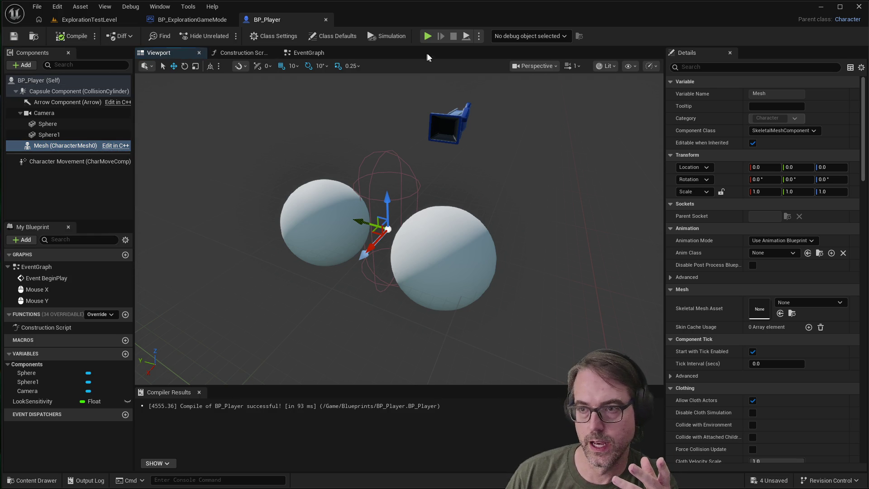
pyautogui.hotkey('alt', 'p')
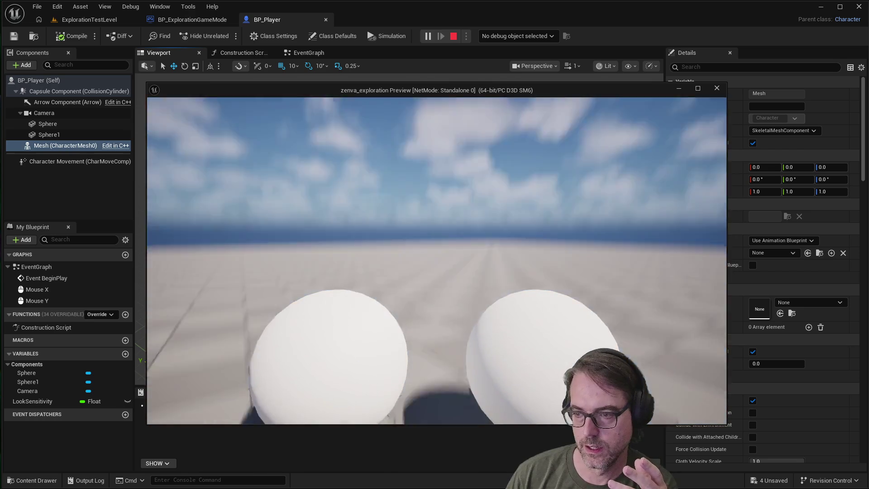
pyautogui.press('Escape')
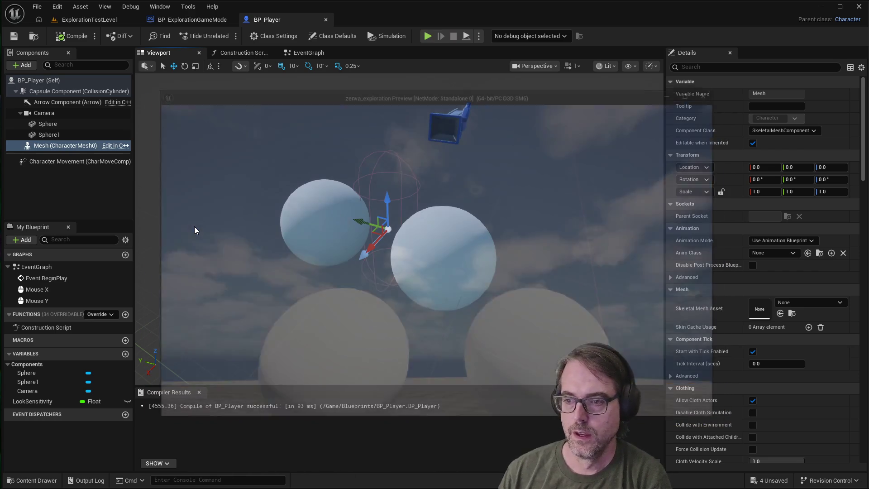
pyautogui.click(404, 170)
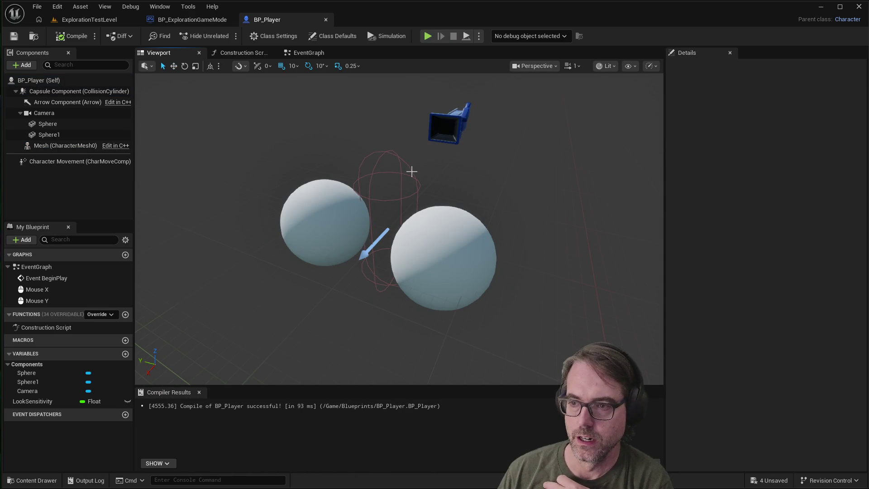
# Select the Capsule, then the left and right test spheres in the viewport.
pyautogui.click(411, 172)
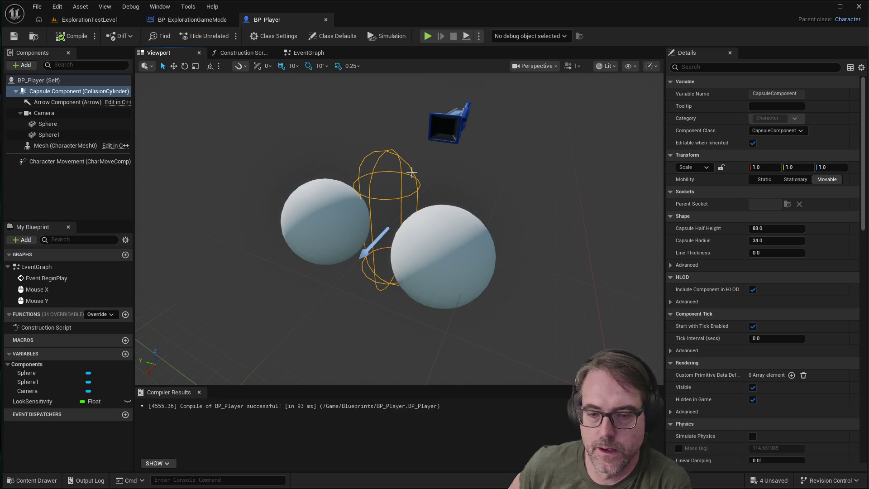
pyautogui.click(430, 253)
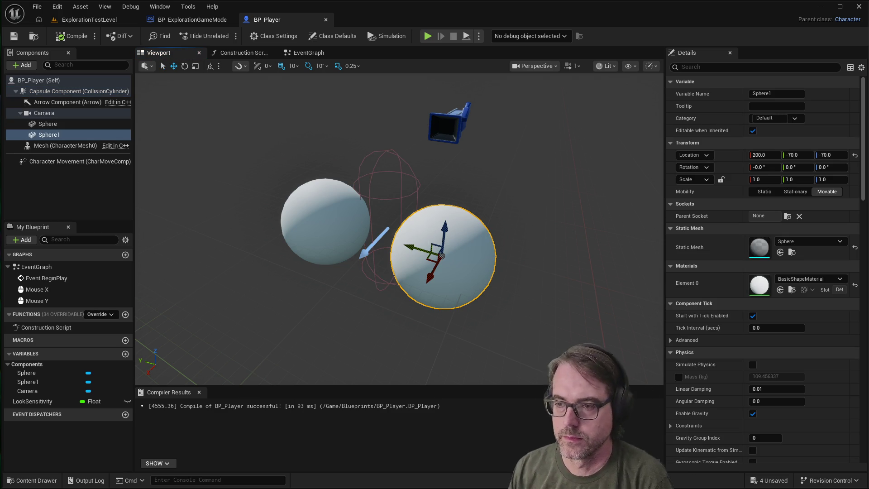
pyautogui.click(333, 231)
pyautogui.click(501, 259)
pyautogui.click(479, 248)
pyautogui.click(338, 224)
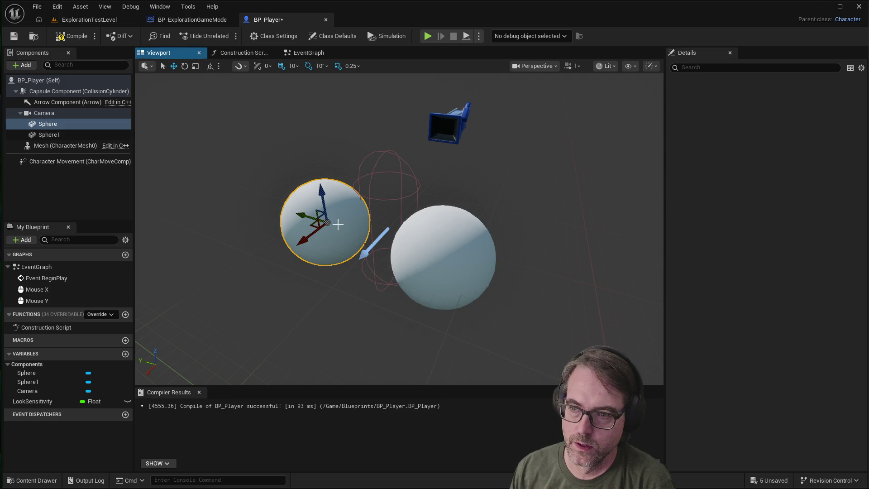
pyautogui.click(458, 242)
pyautogui.click(356, 220)
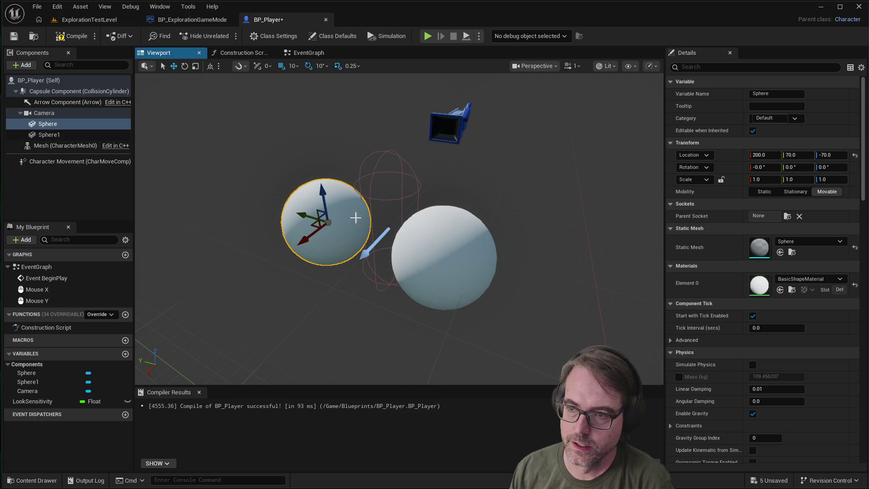
pyautogui.click(467, 248)
pyautogui.click(332, 215)
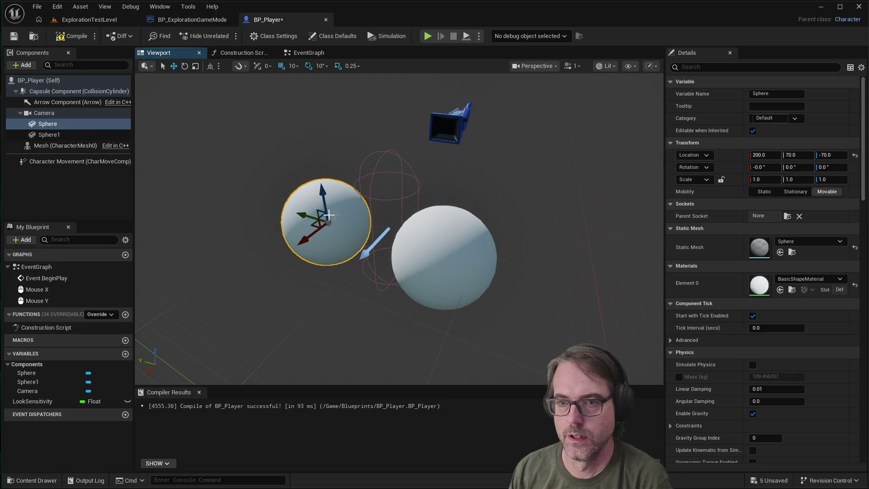
# Delete the Sphere and Sphere1 components and move the Camera back to 0, 0, 70.
pyautogui.rightClick(54, 126)
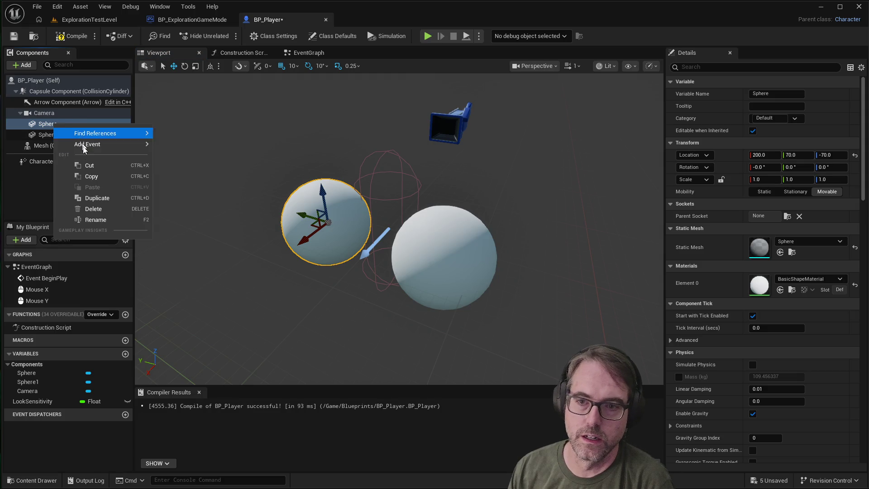
pyautogui.click(100, 209)
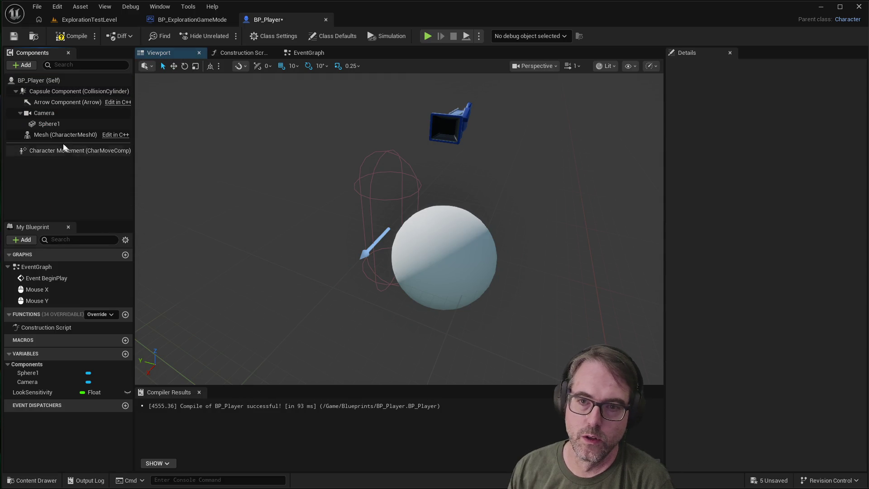
pyautogui.click(49, 126)
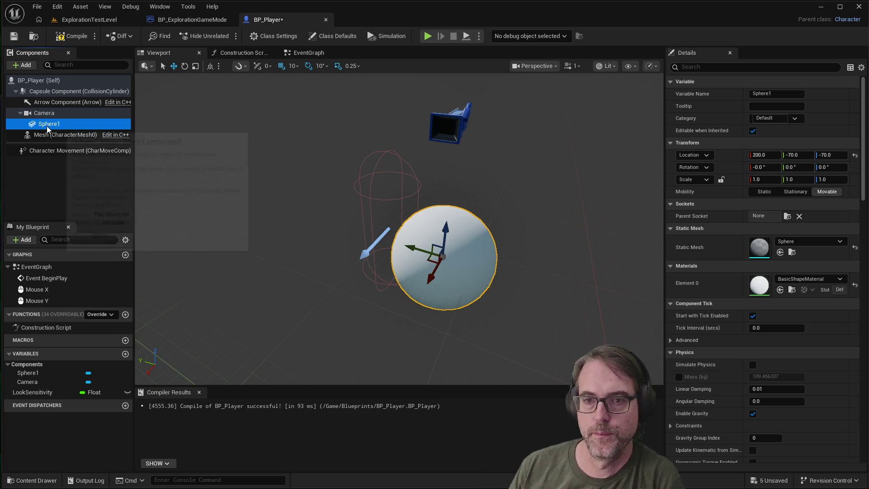
pyautogui.rightClick(47, 129)
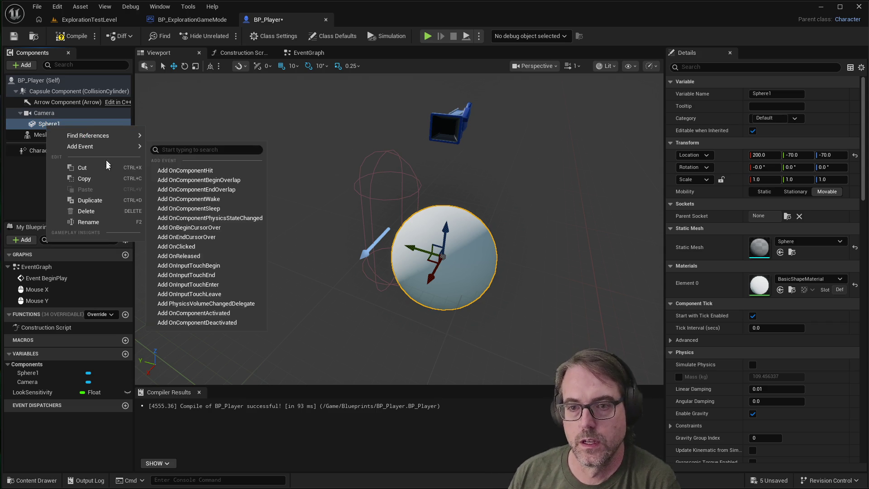
pyautogui.click(94, 213)
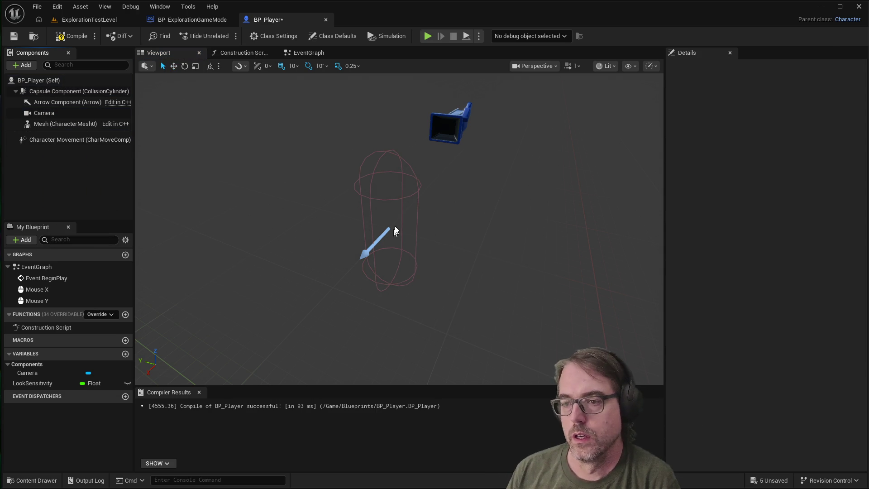
pyautogui.click(448, 129)
pyautogui.moveTo(434, 135)
pyautogui.mouseDown()
pyautogui.moveTo(367, 178)
pyautogui.moveTo(367, 187)
pyautogui.mouseUp()
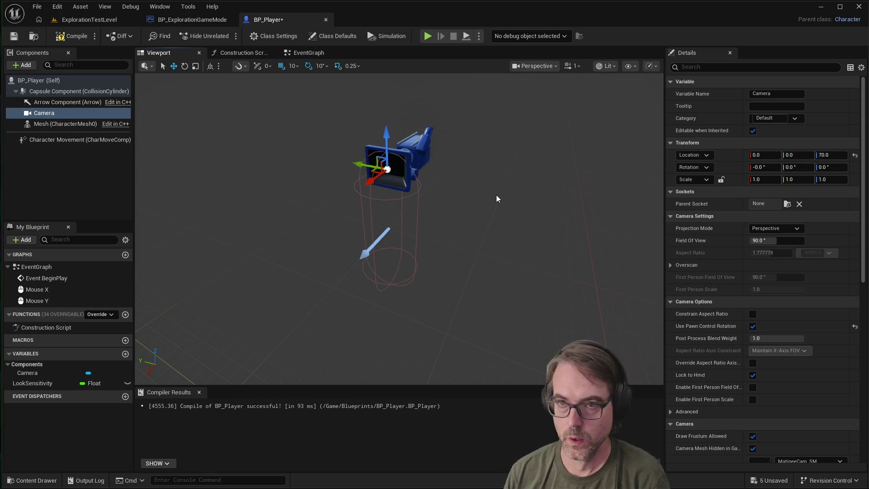
# Save and compile BP_Player, then play-test in a moved, shrunken preview window and stop with Escape.
pyautogui.click(13, 36)
pyautogui.click(74, 36)
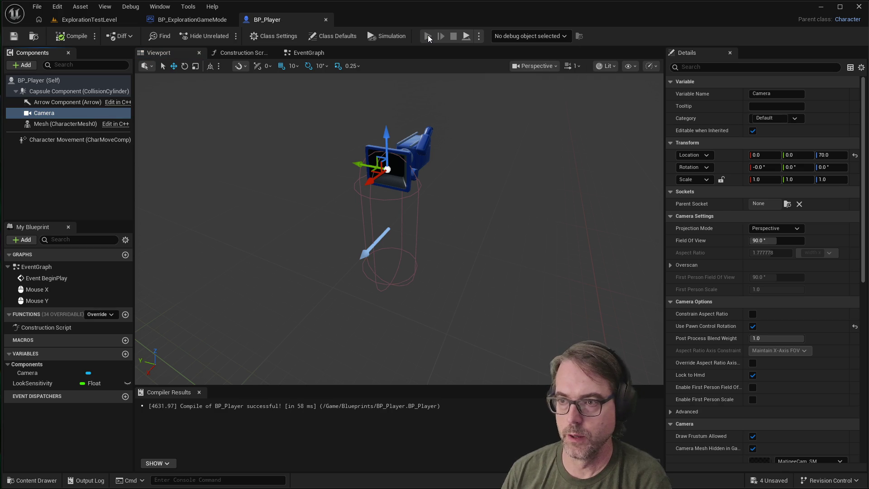
pyautogui.click(428, 36)
pyautogui.moveTo(438, 90)
pyautogui.mouseDown()
pyautogui.moveTo(597, 93)
pyautogui.moveTo(792, 119)
pyautogui.moveTo(556, 82)
pyautogui.moveTo(567, 135)
pyautogui.mouseUp()
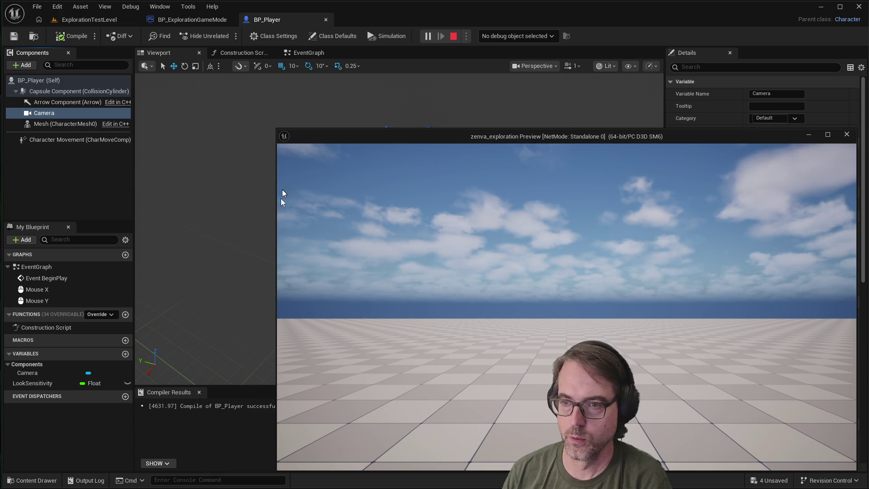
pyautogui.moveTo(277, 471)
pyautogui.mouseDown()
pyautogui.moveTo(379, 428)
pyautogui.moveTo(446, 364)
pyautogui.moveTo(434, 367)
pyautogui.mouseUp()
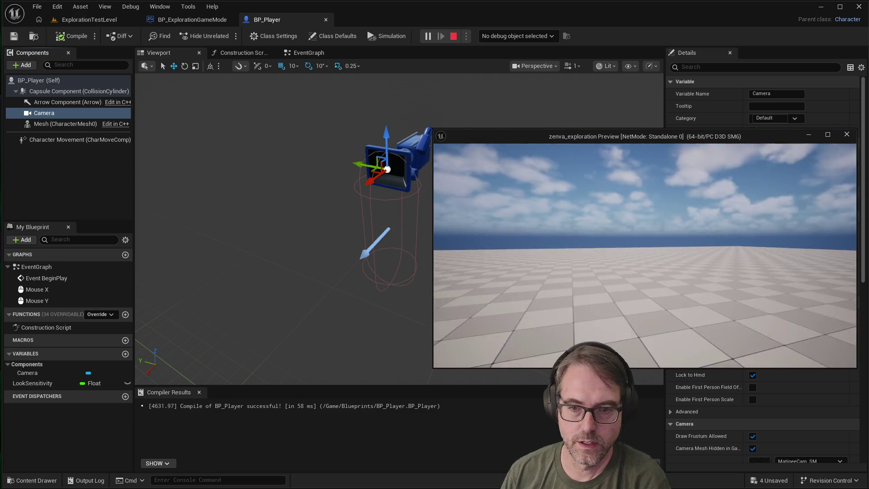
pyautogui.press('Escape')
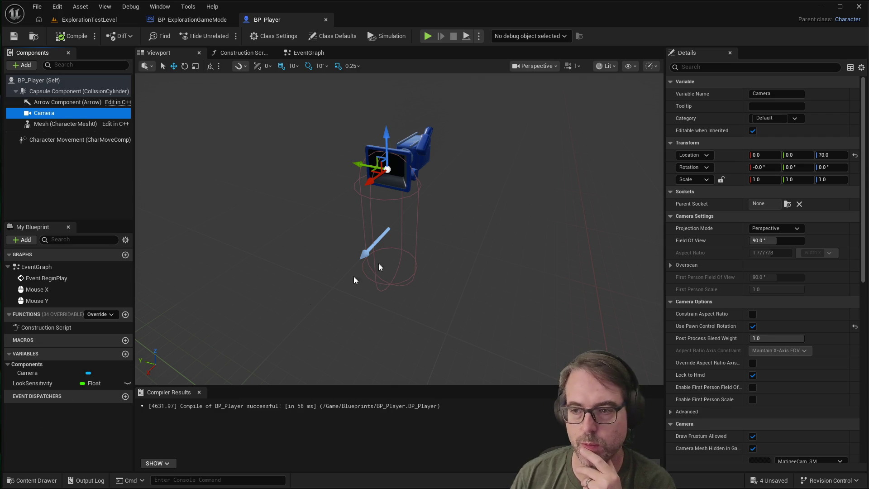
pyautogui.click(414, 202)
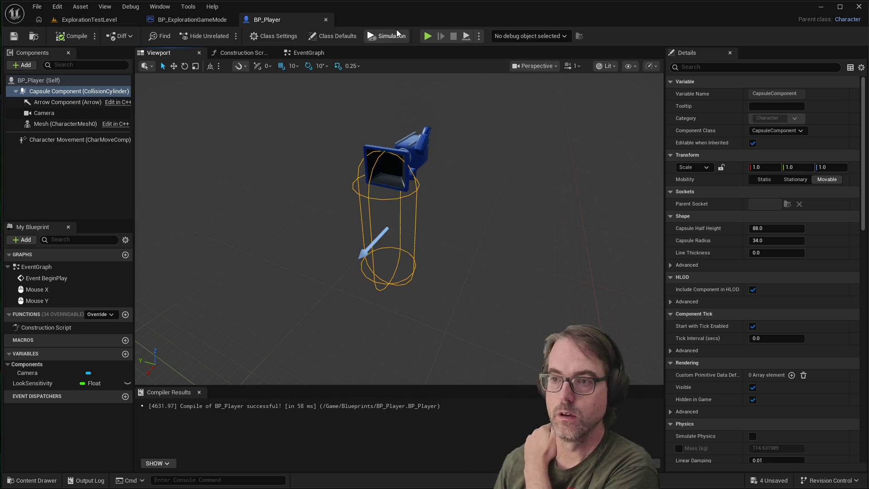
pyautogui.click(427, 36)
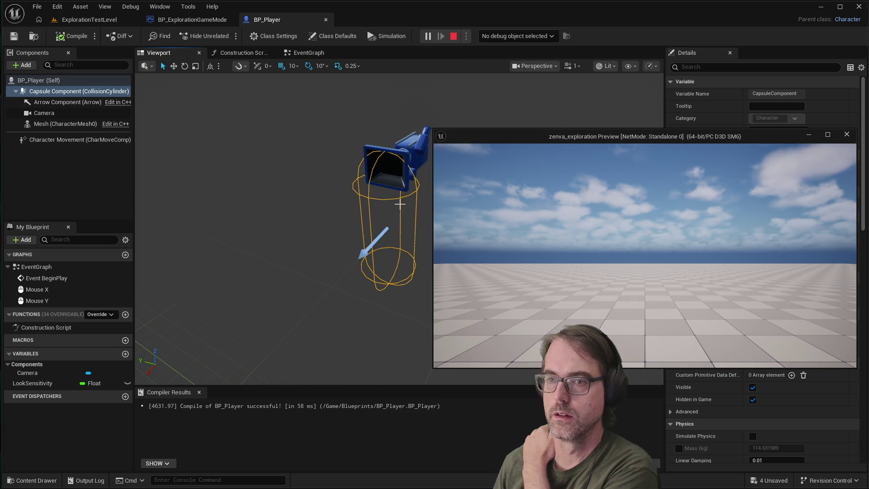
pyautogui.click(654, 303)
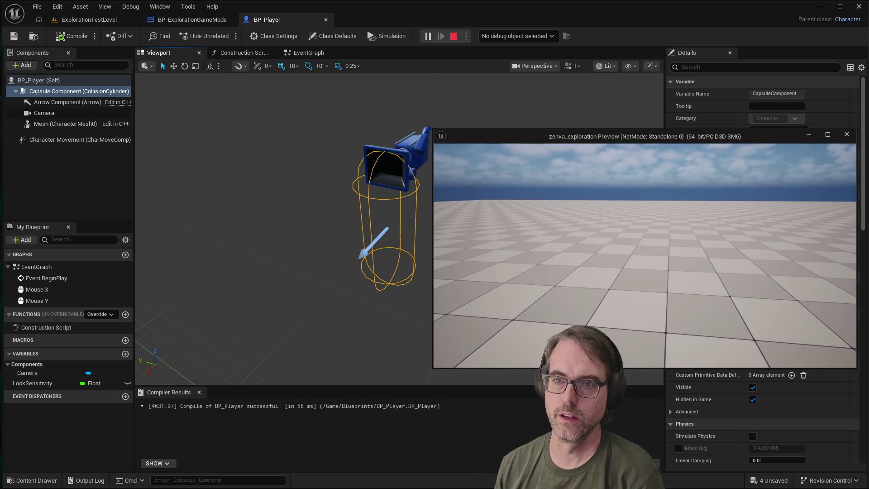
pyautogui.press('Escape')
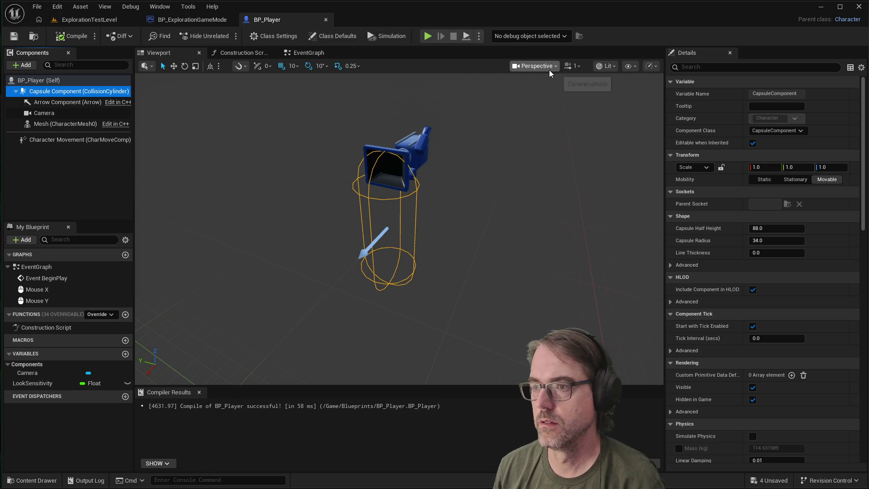
pyautogui.click(528, 67)
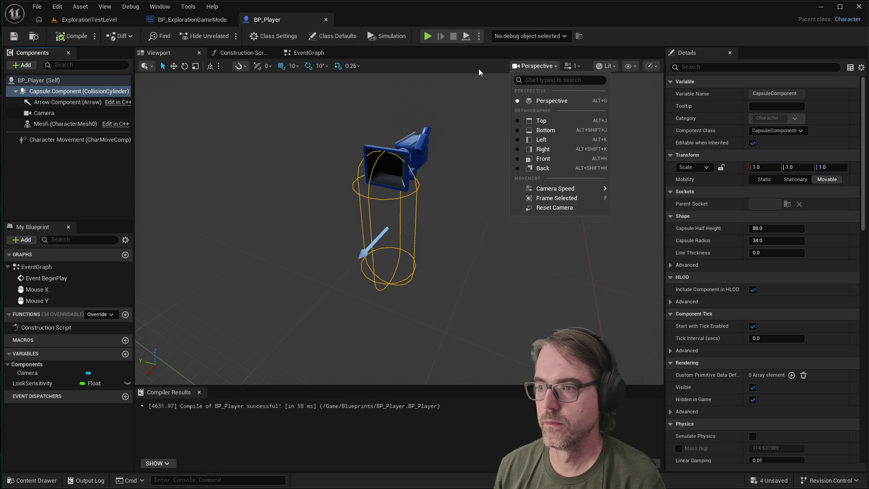
pyautogui.click(528, 67)
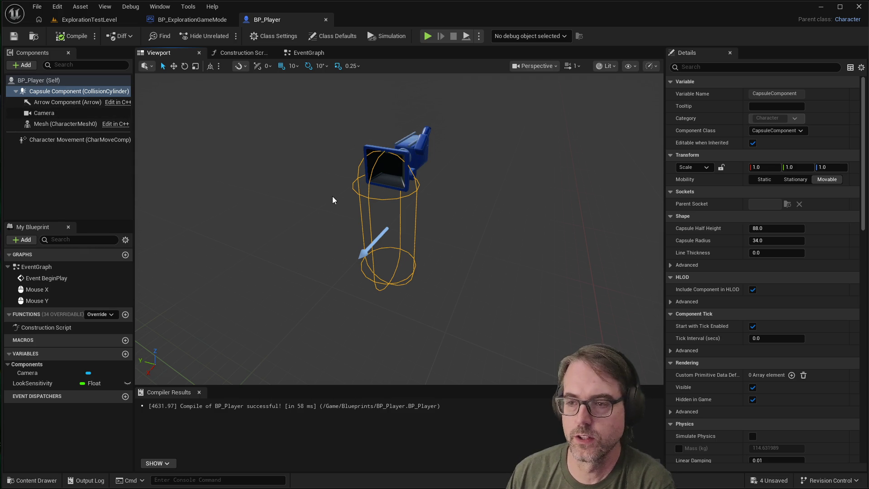
# Show the EventGraph and play-test the mouse-look by looking around, then stop with Escape.
pyautogui.click(305, 185)
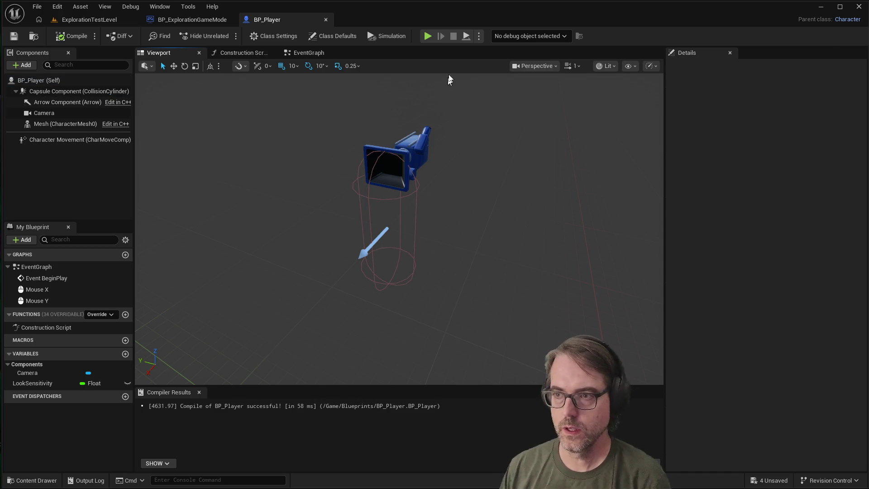
pyautogui.click(299, 53)
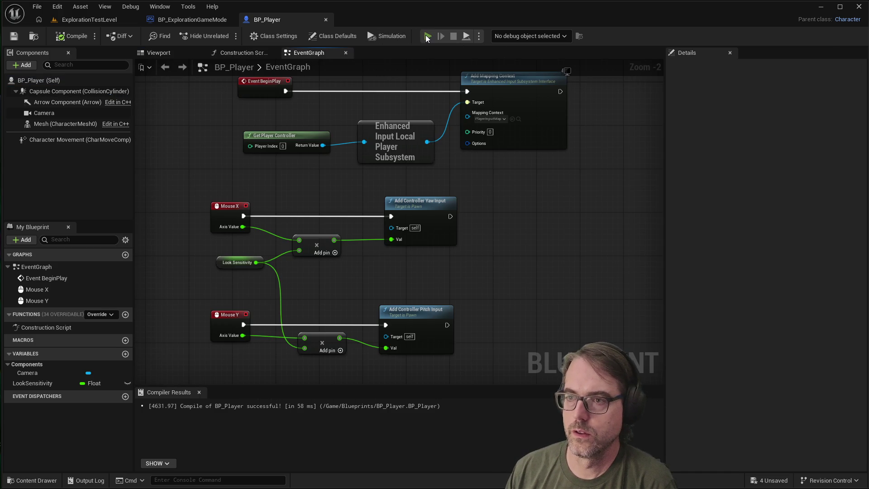
pyautogui.click(426, 36)
pyautogui.click(638, 252)
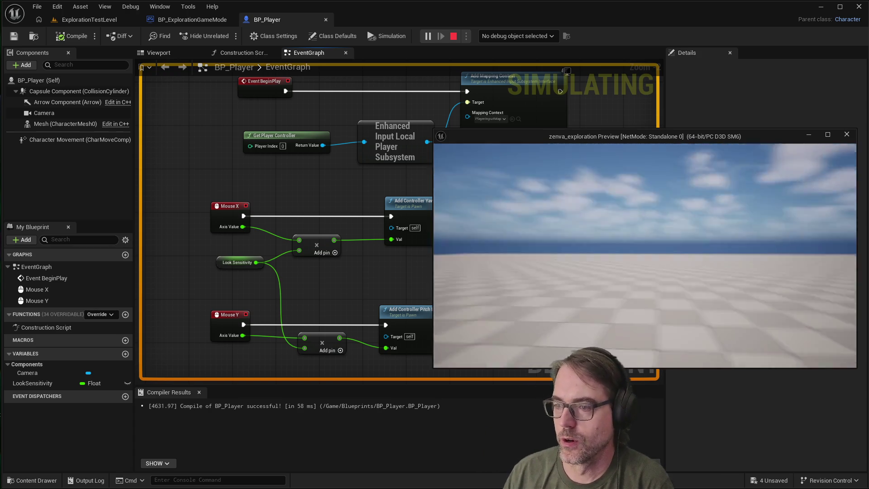
pyautogui.press('Escape')
# Play-test again from the Viewport tab, then return to the EventGraph for one final play-test.
pyautogui.click(158, 52)
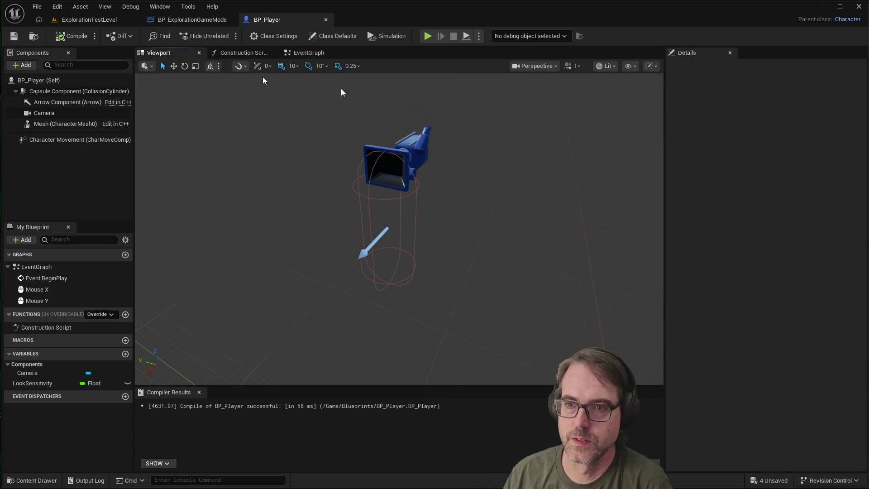
pyautogui.click(427, 36)
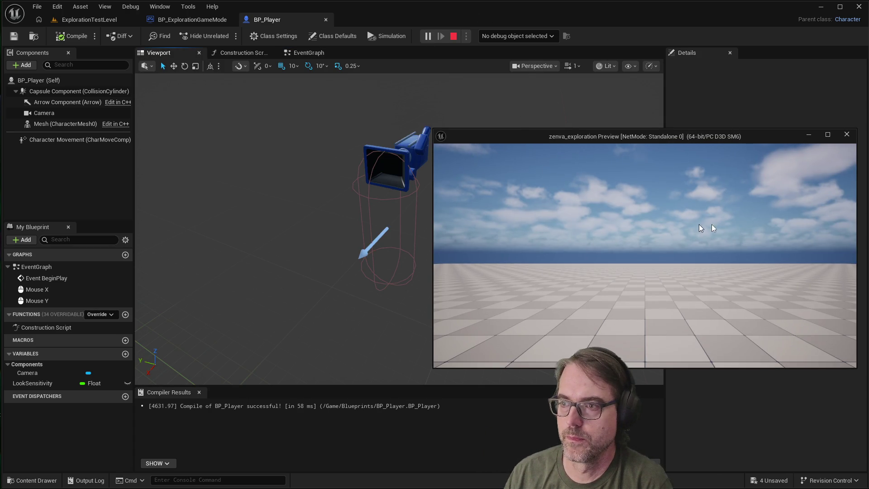
pyautogui.press('Escape')
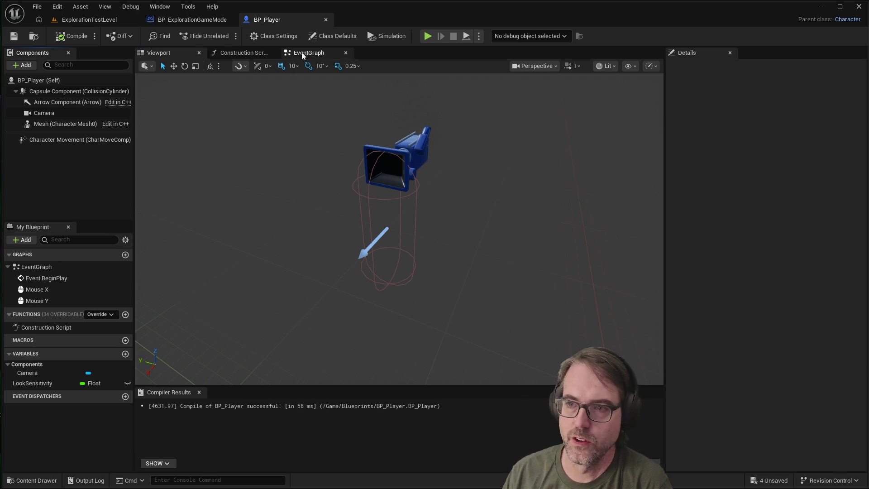
pyautogui.click(303, 53)
pyautogui.click(173, 50)
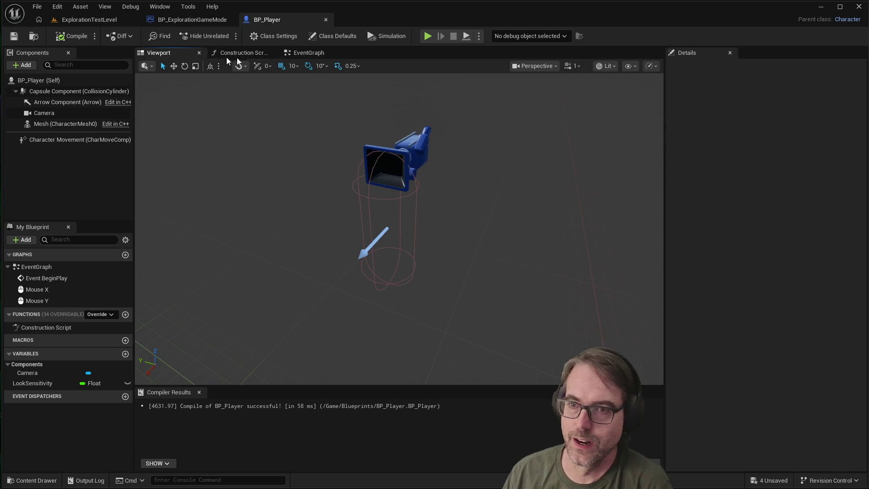
pyautogui.click(307, 53)
pyautogui.click(154, 51)
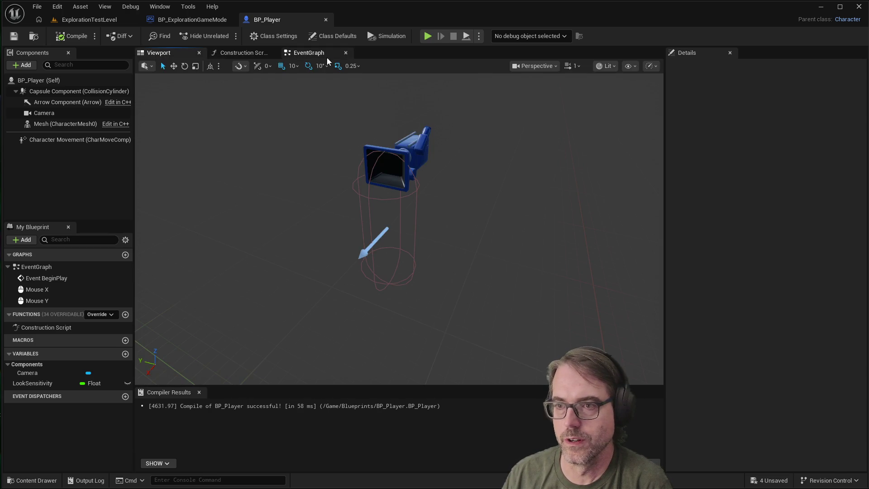
pyautogui.click(326, 56)
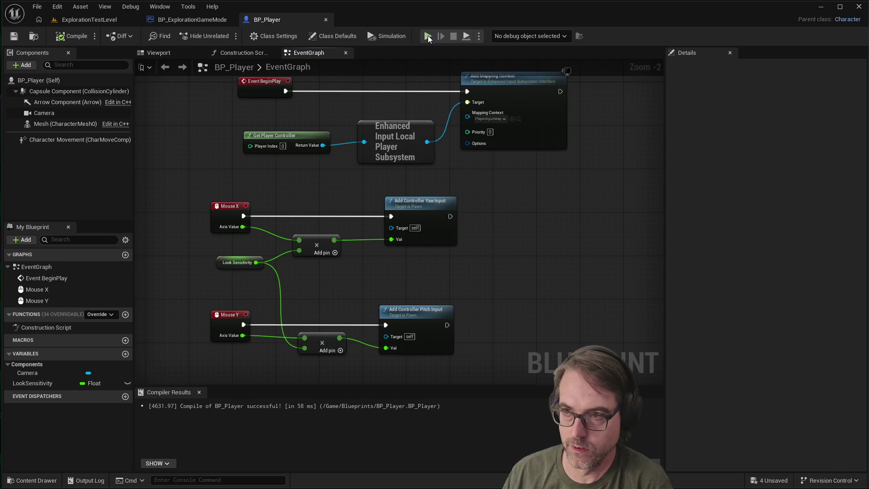
pyautogui.click(427, 37)
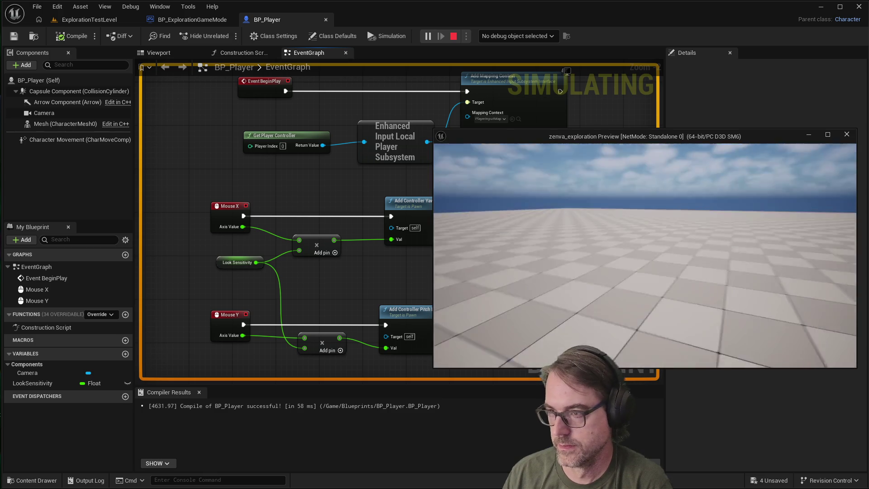
pyautogui.press('Escape')
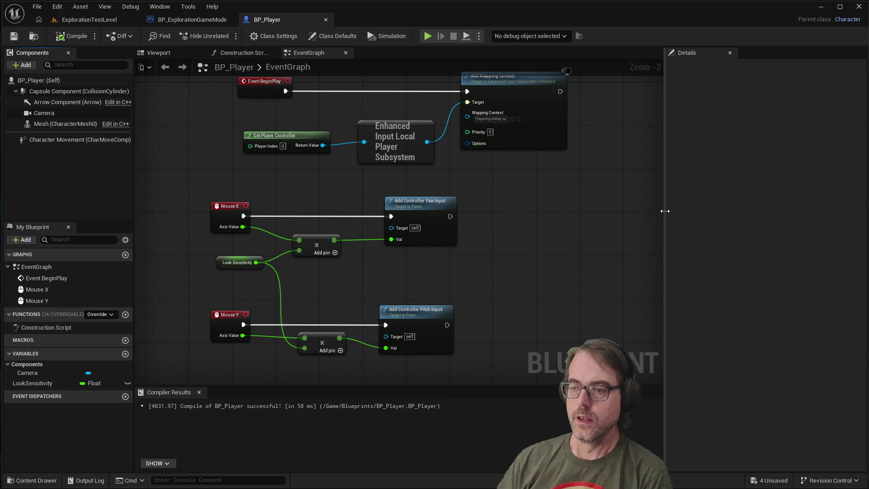
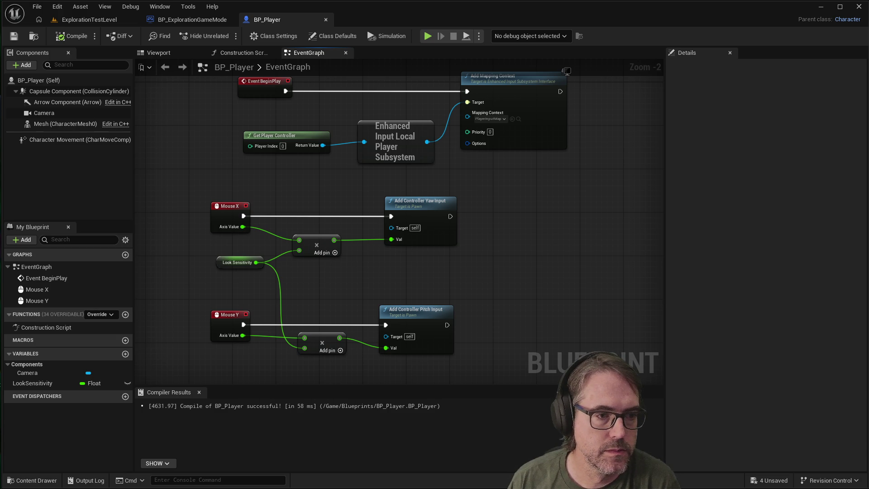
# Add the IA_Move enhanced input event to the BP_Player event graph.
pyautogui.scroll(-4, 430, 245)
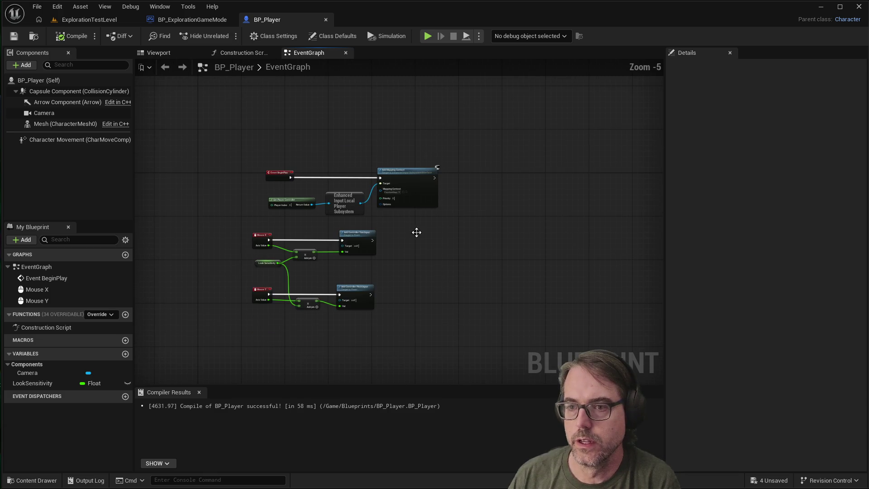
pyautogui.scroll(2, 543, 240)
pyautogui.scroll(1, 509, 213)
pyautogui.rightClick(493, 186)
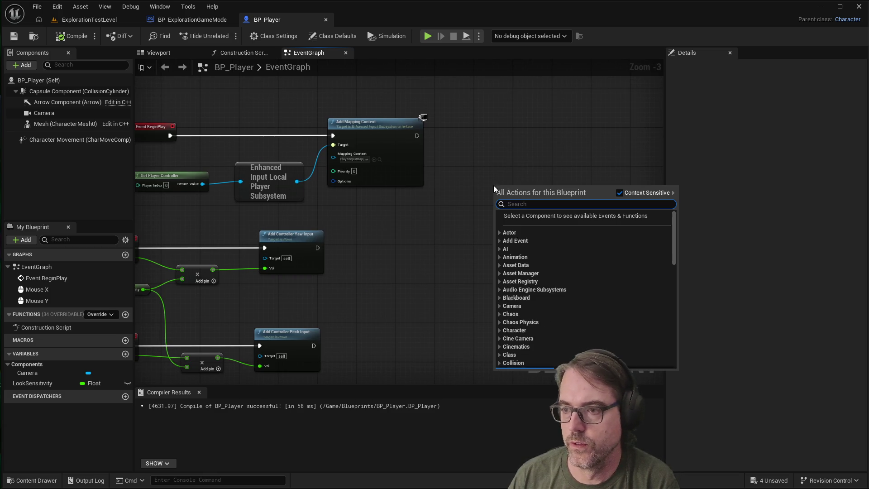
pyautogui.write('IA_Look')
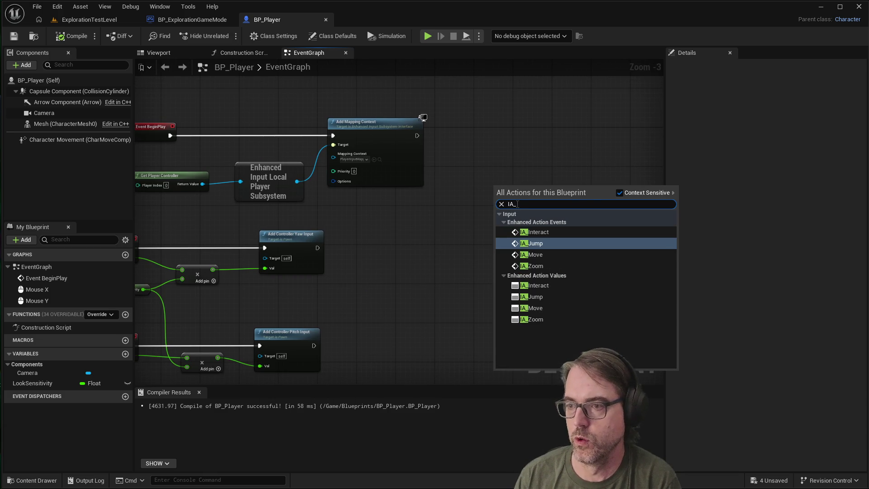
pyautogui.press('Escape')
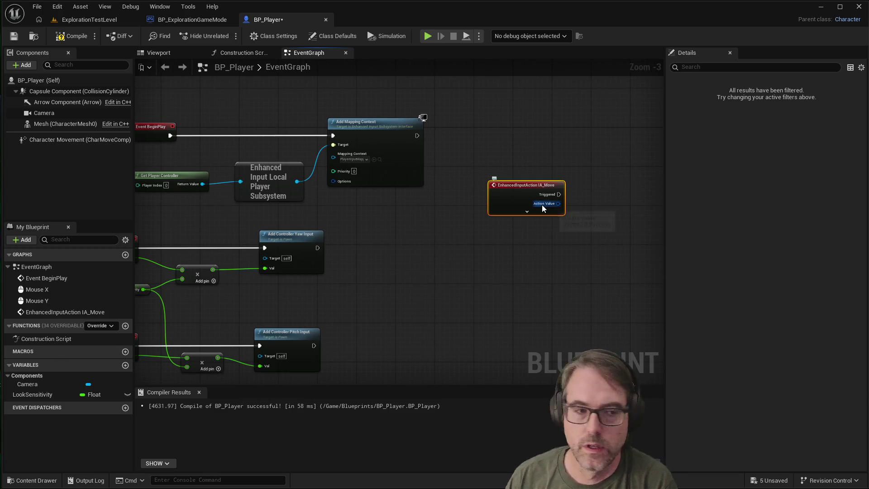
pyautogui.scroll(-1, 404, 247)
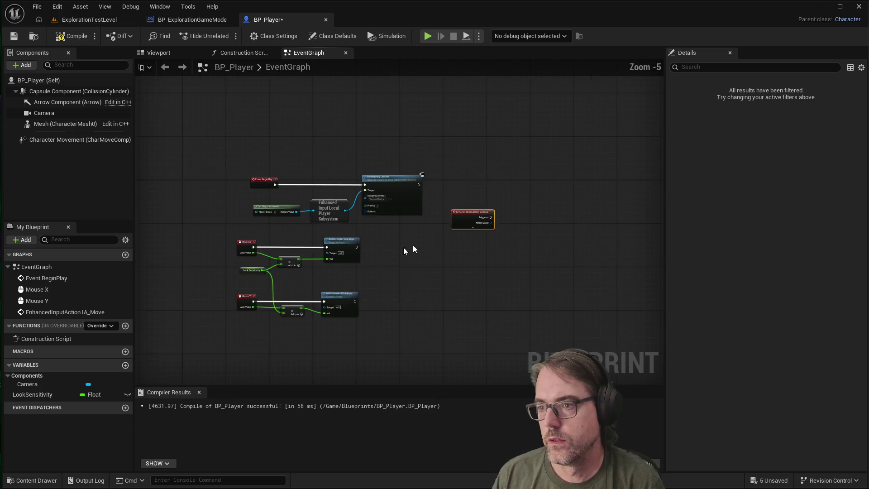
pyautogui.scroll(2, 493, 221)
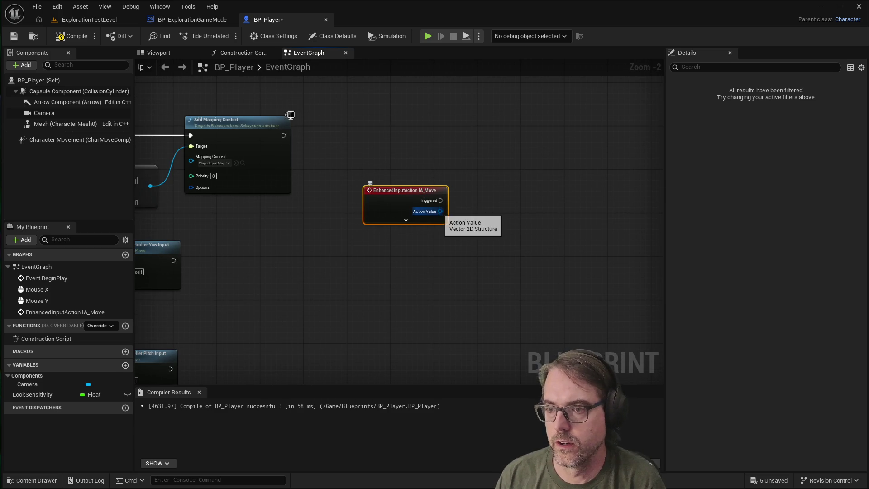
pyautogui.click(406, 220)
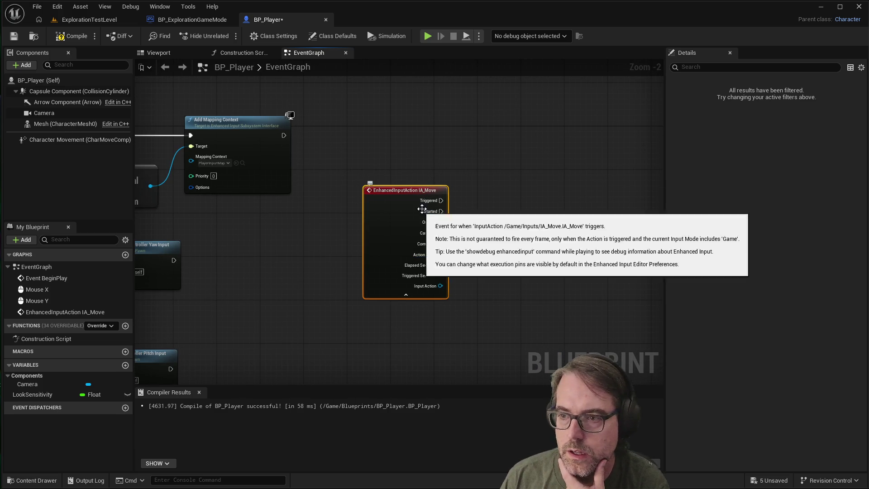
pyautogui.click(406, 296)
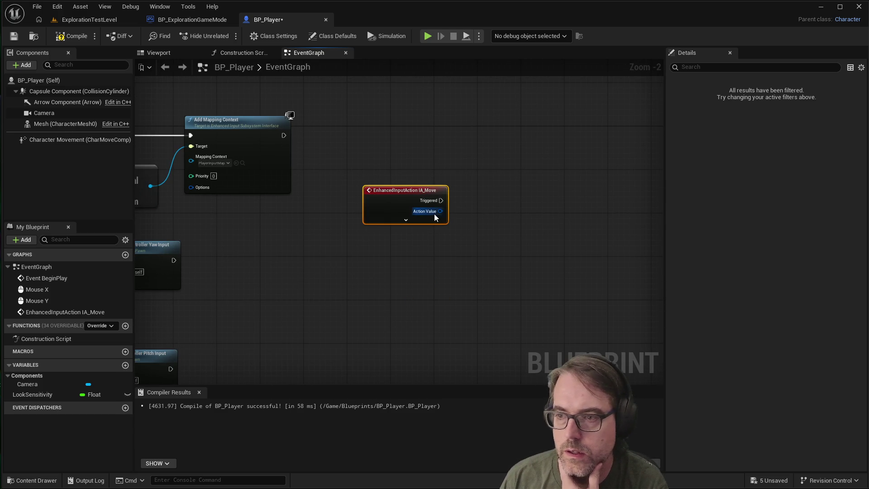
# Add a Print String fed by IA_Move's Triggered and Action Value, then compile.
pyautogui.rightClick(558, 198)
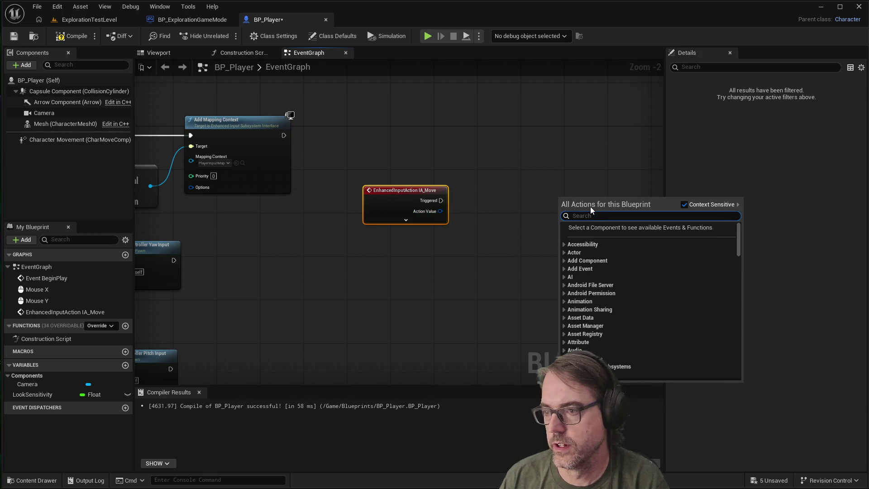
pyautogui.write('print')
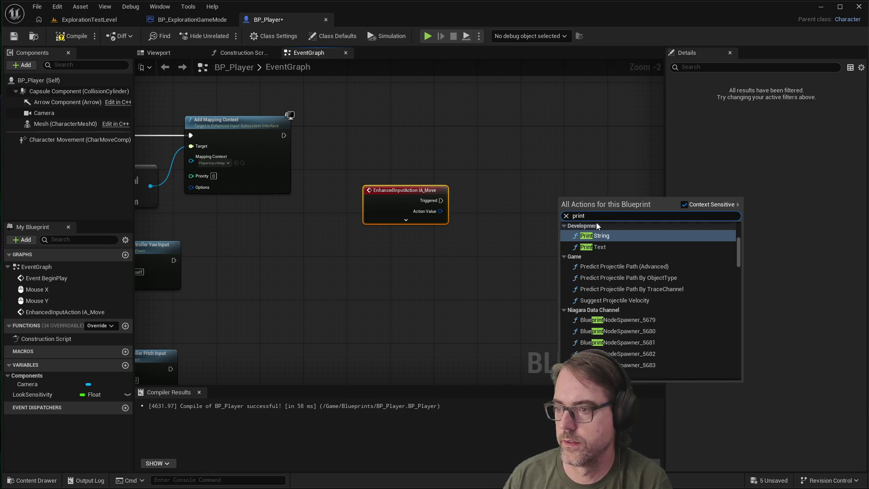
pyautogui.click(604, 236)
pyautogui.moveTo(441, 200); pyautogui.dragTo(560, 210)
pyautogui.moveTo(441, 211); pyautogui.dragTo(568, 224)
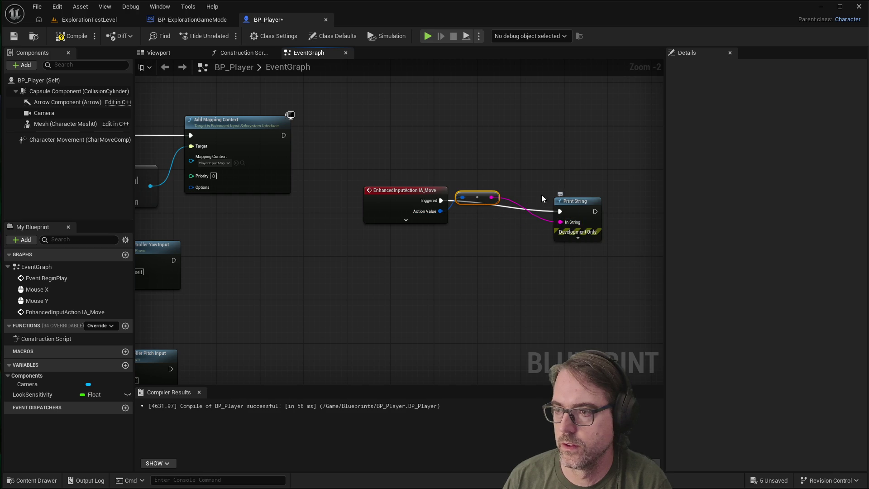
pyautogui.moveTo(486, 200)
pyautogui.mouseDown()
pyautogui.moveTo(502, 233)
pyautogui.moveTo(513, 233)
pyautogui.mouseUp()
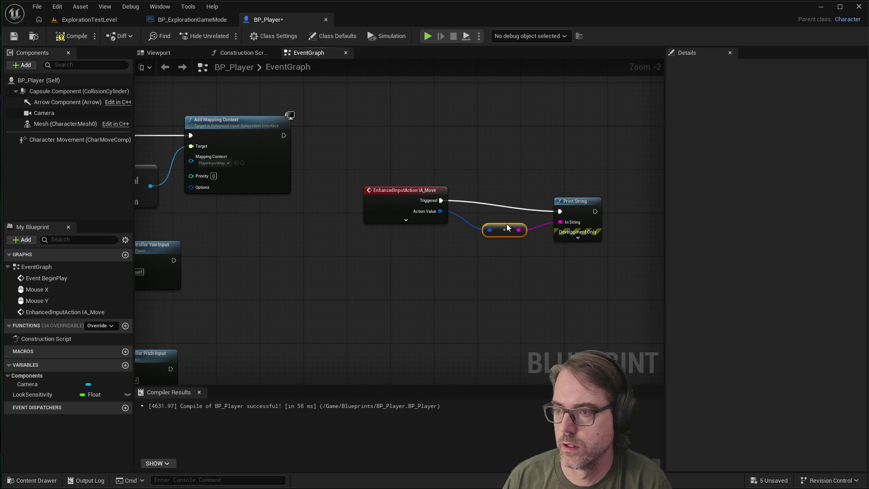
pyautogui.click(20, 37)
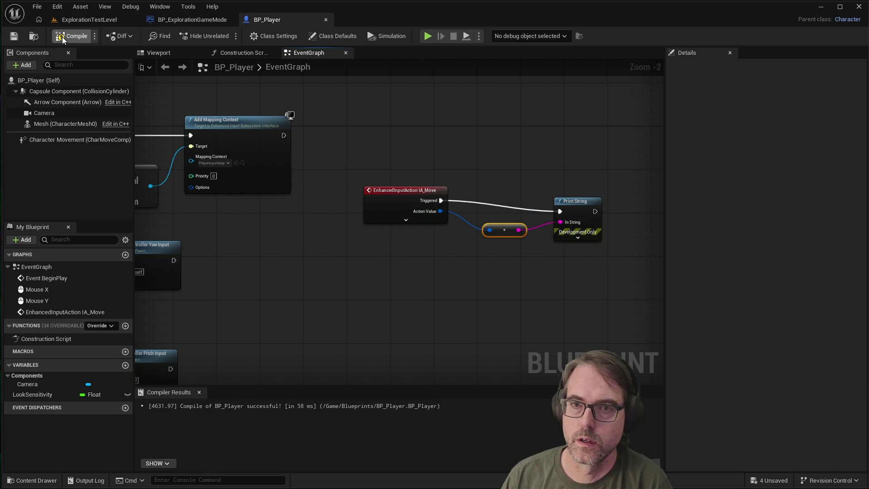
pyautogui.click(428, 36)
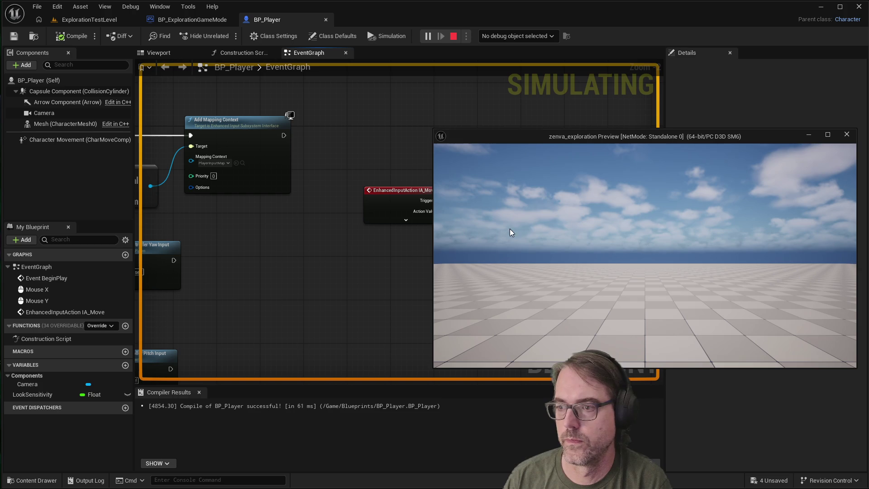
pyautogui.click(617, 232)
pyautogui.press('w')
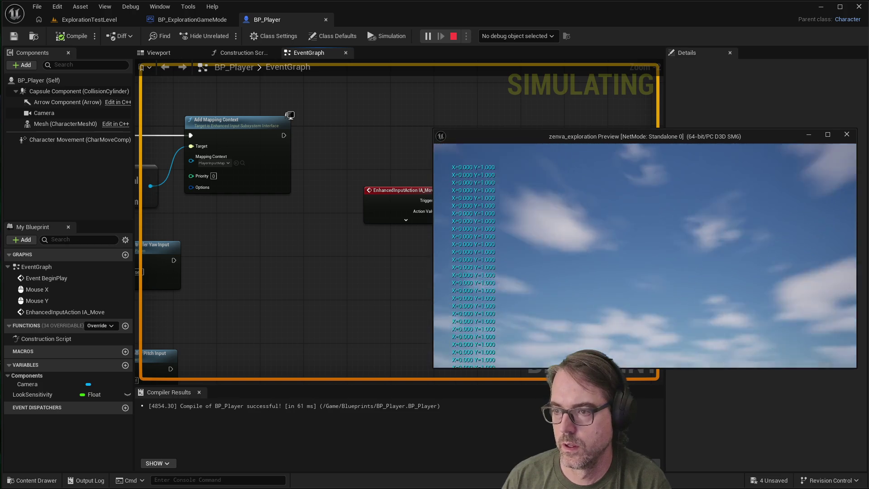
pyautogui.press('s')
pyautogui.press('w')
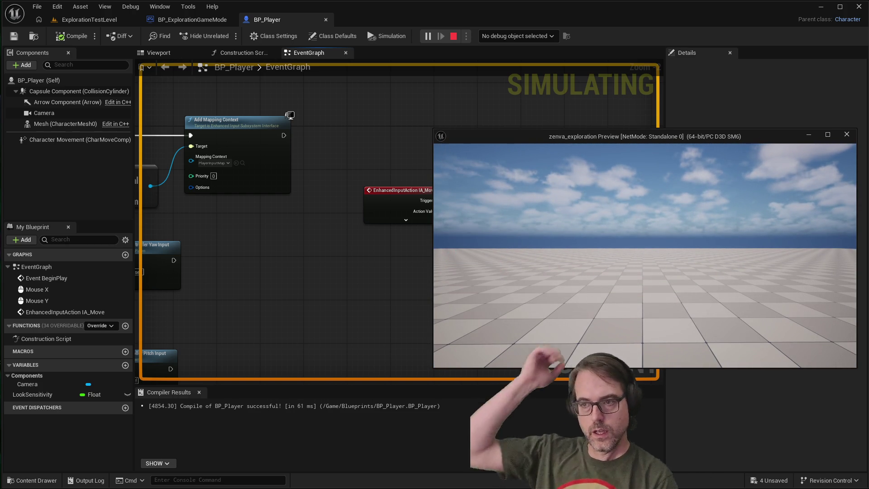
pyautogui.moveTo(645, 256)
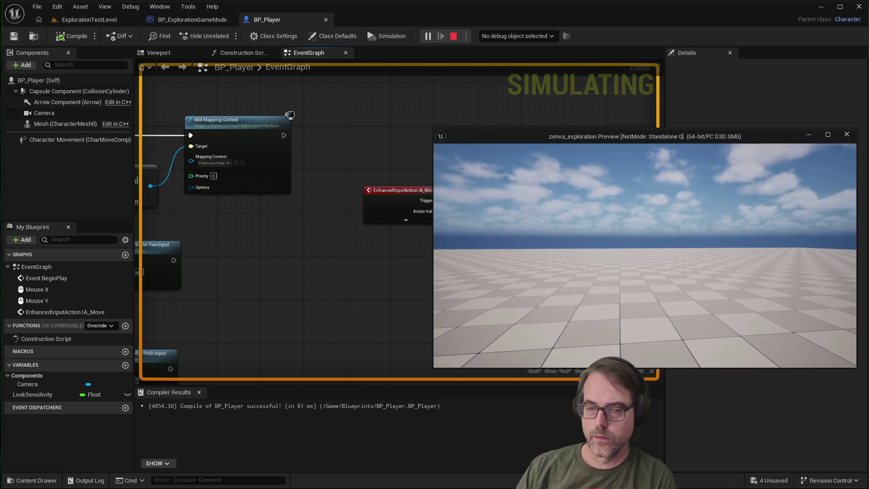
pyautogui.press('w')
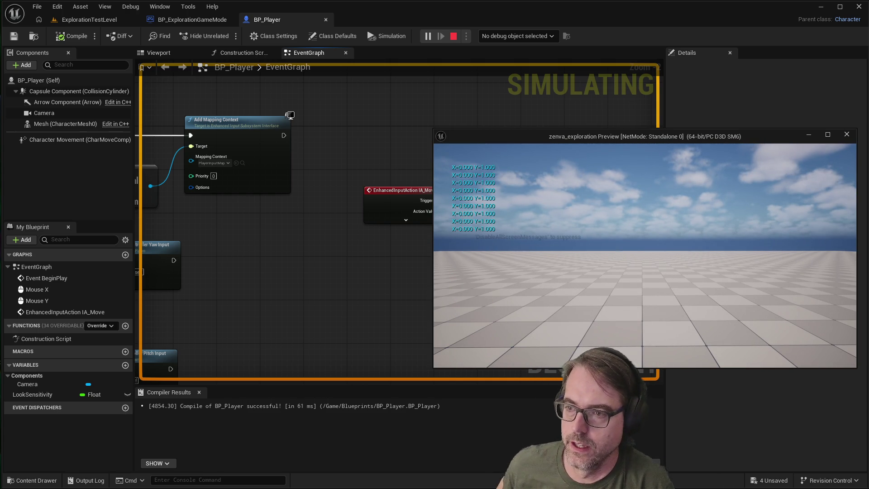
pyautogui.press('d')
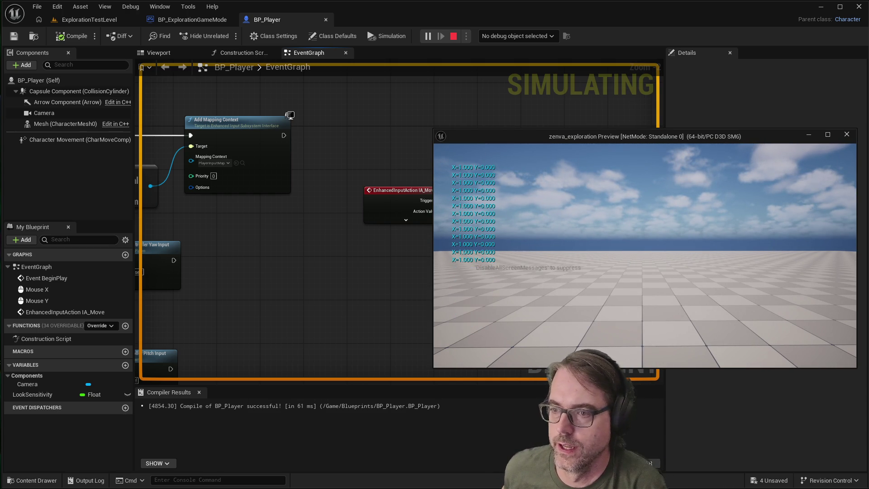
pyautogui.press('a')
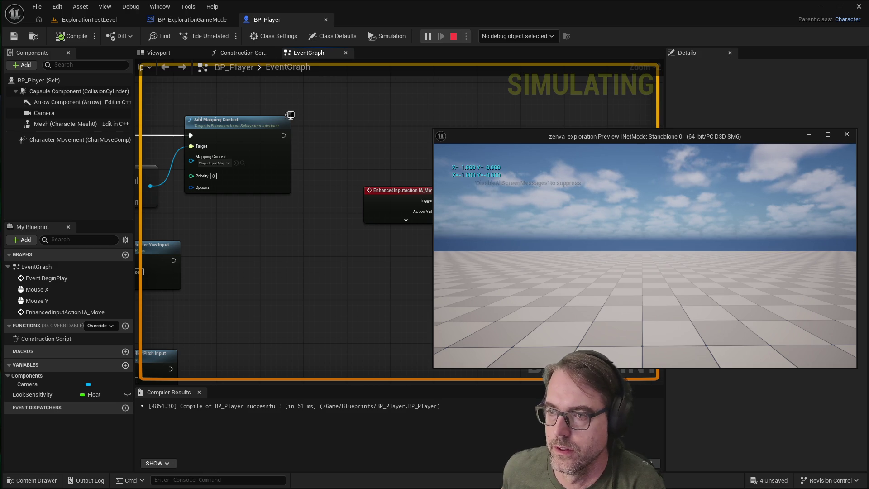
pyautogui.press('s')
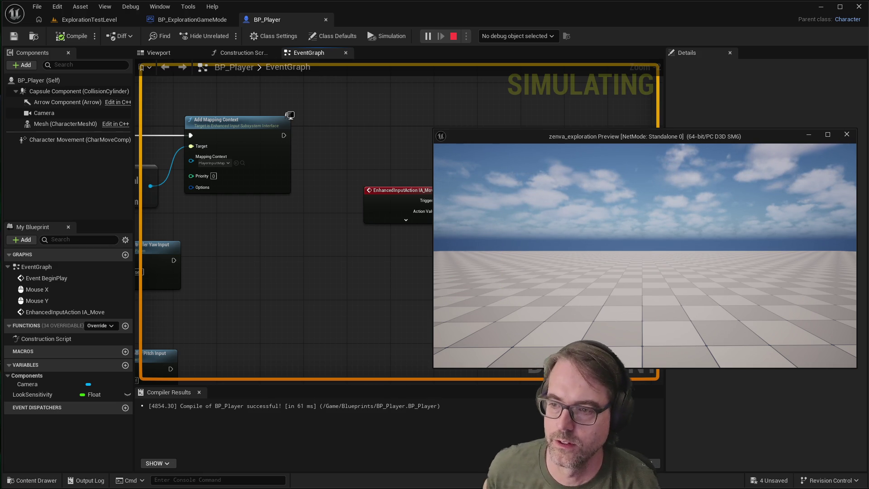
pyautogui.press('d')
pyautogui.press('w')
pyautogui.press('s')
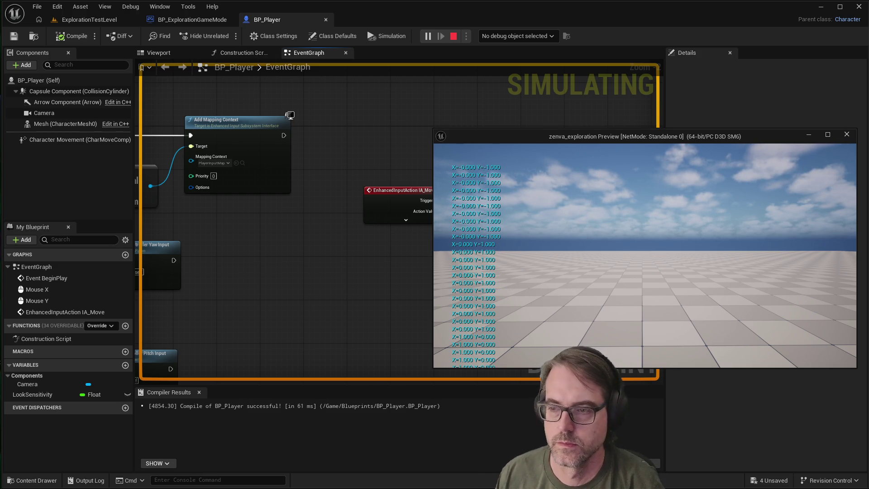
pyautogui.press('Escape')
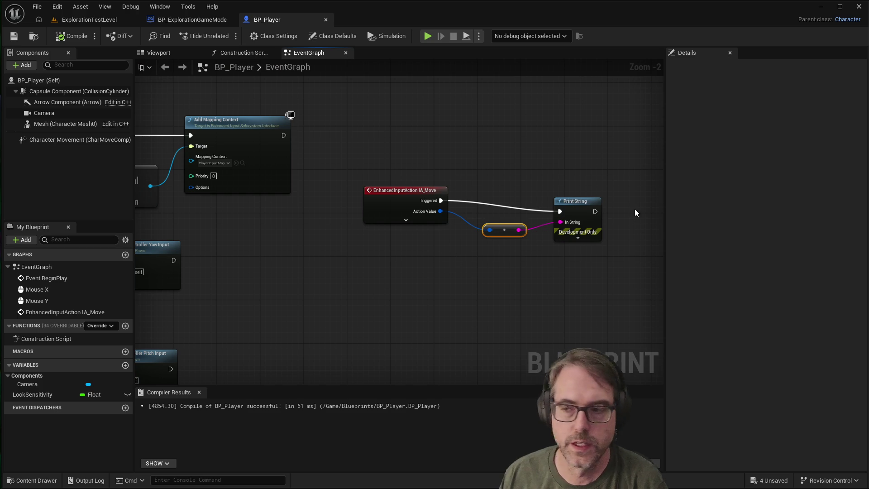
pyautogui.moveTo(614, 206); pyautogui.dragTo(475, 257)
# Delete the Print String and conversion nodes, then split IA_Move's Action Value into X and Y pins.
pyautogui.press('Delete')
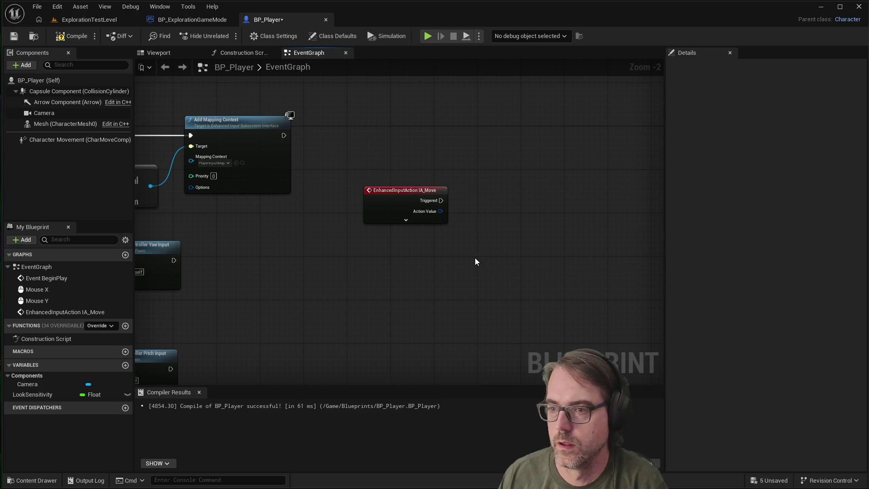
pyautogui.moveTo(416, 195)
pyautogui.mouseDown()
pyautogui.moveTo(372, 178)
pyautogui.moveTo(384, 185)
pyautogui.mouseUp()
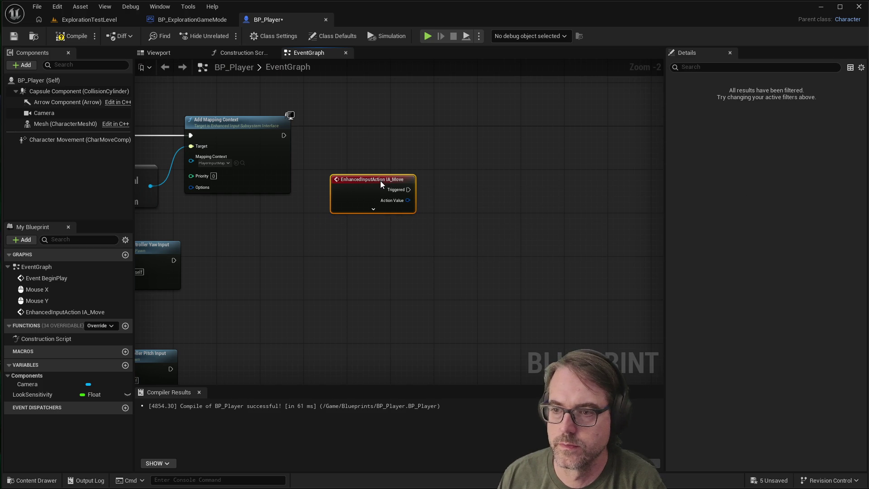
pyautogui.rightClick(397, 204)
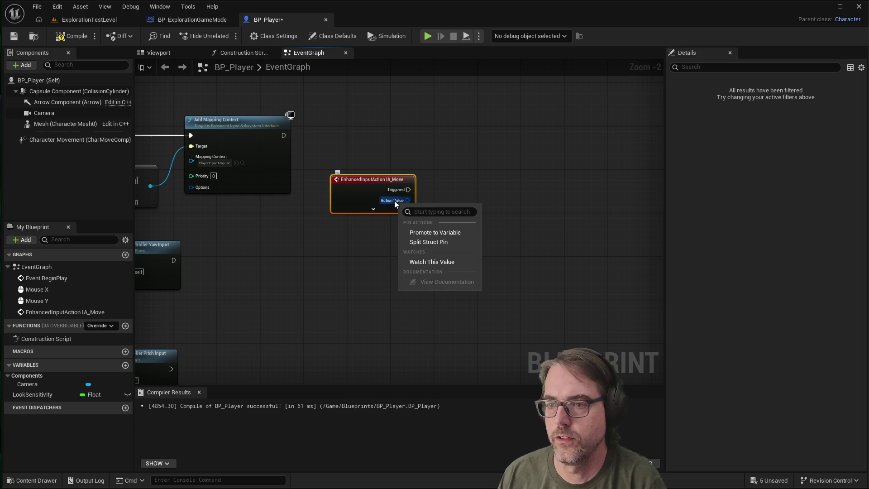
pyautogui.click(433, 243)
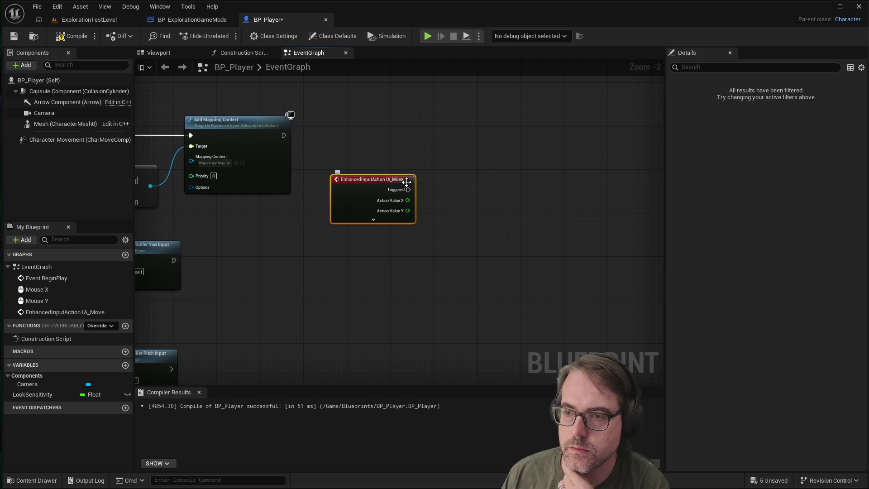
pyautogui.moveTo(403, 180)
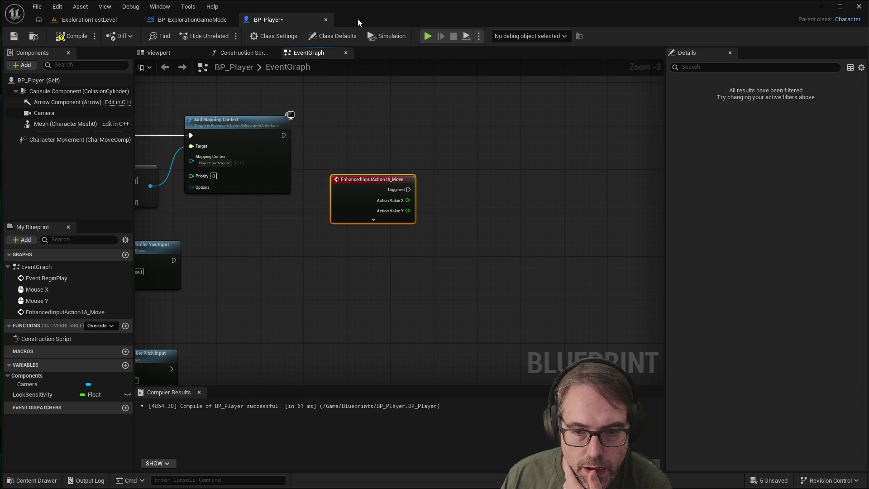
pyautogui.click(156, 7)
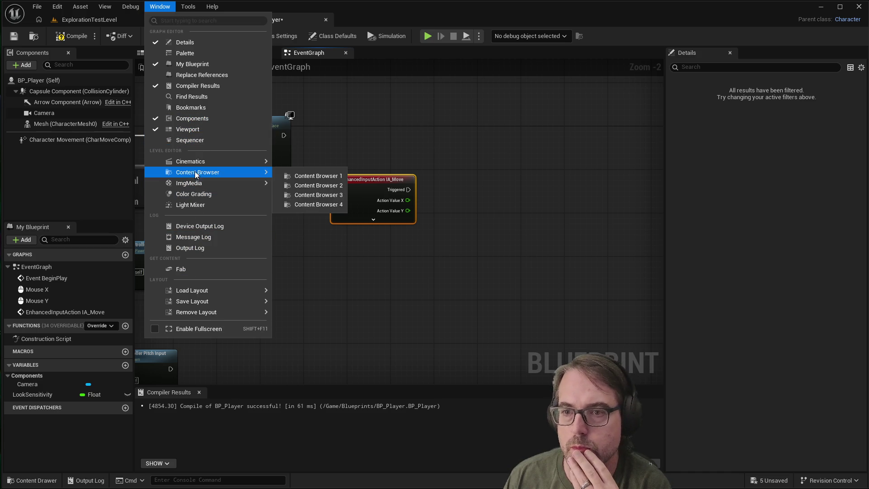
pyautogui.click(438, 12)
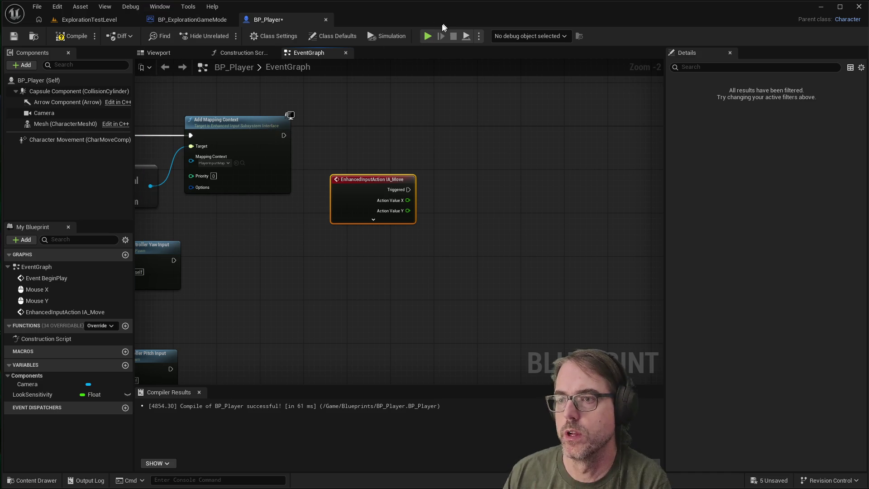
pyautogui.click(425, 35)
pyautogui.moveTo(552, 138)
pyautogui.mouseDown()
pyautogui.moveTo(444, 151)
pyautogui.moveTo(513, 156)
pyautogui.mouseUp()
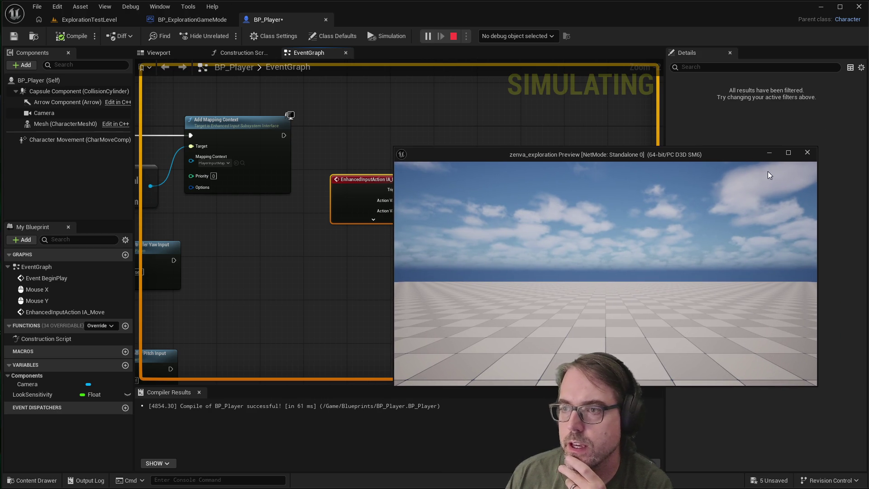
pyautogui.click(807, 153)
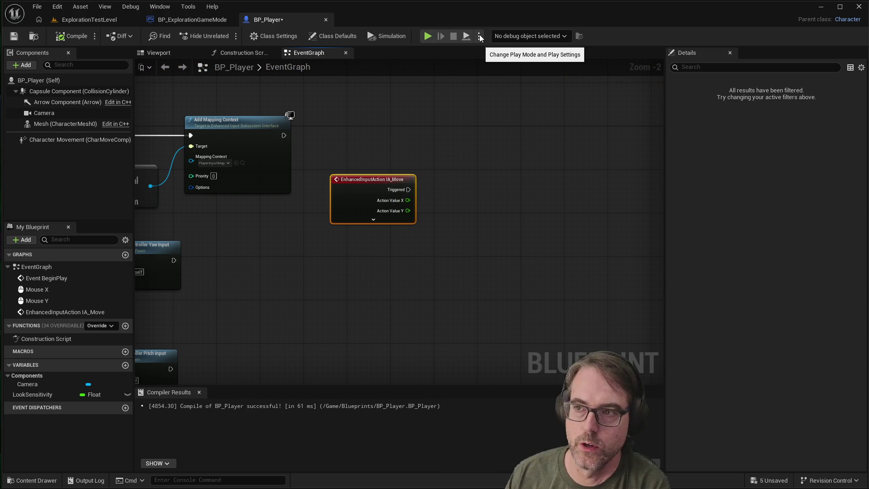
pyautogui.click(90, 20)
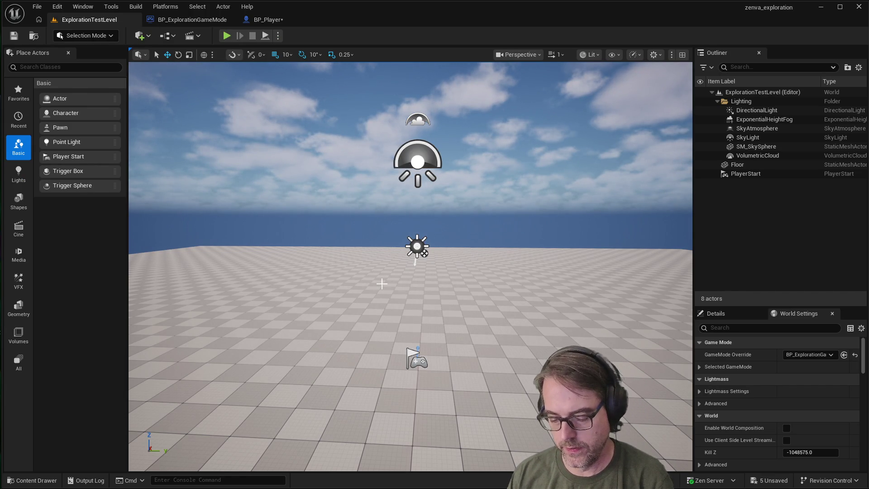
pyautogui.hotkey('alt', 'p')
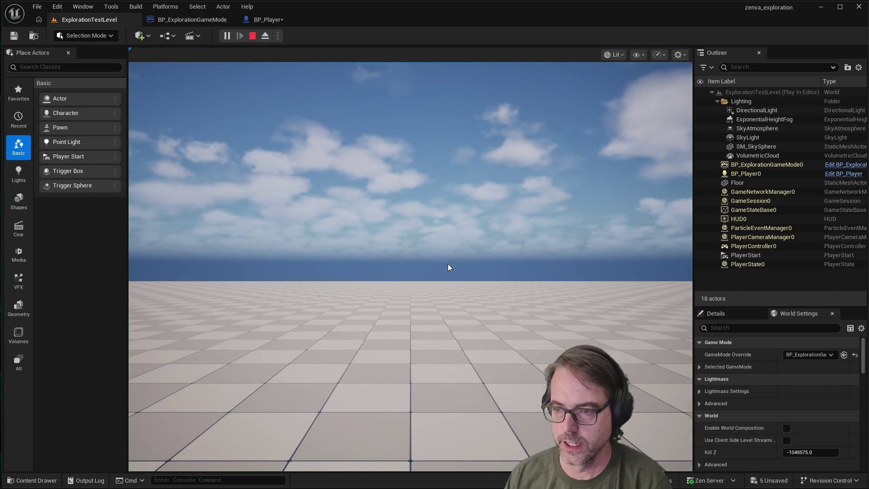
pyautogui.click(448, 267)
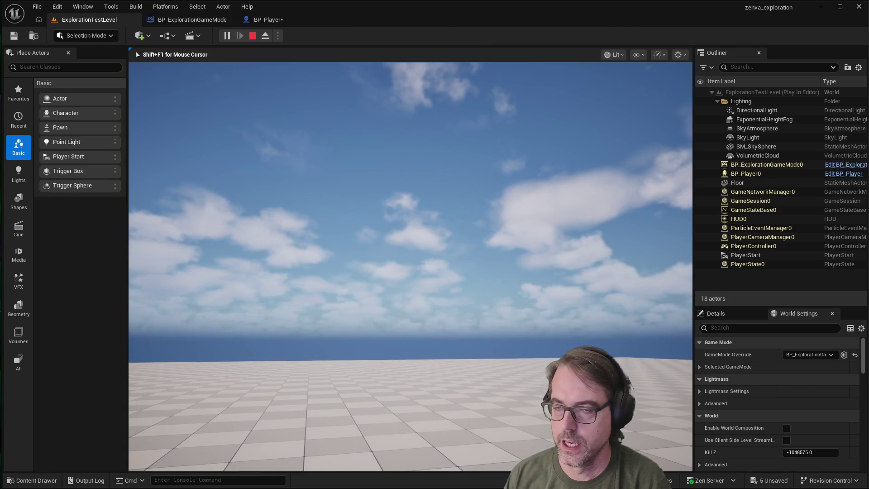
pyautogui.hotkey('shift', 'F1')
pyautogui.click(262, 20)
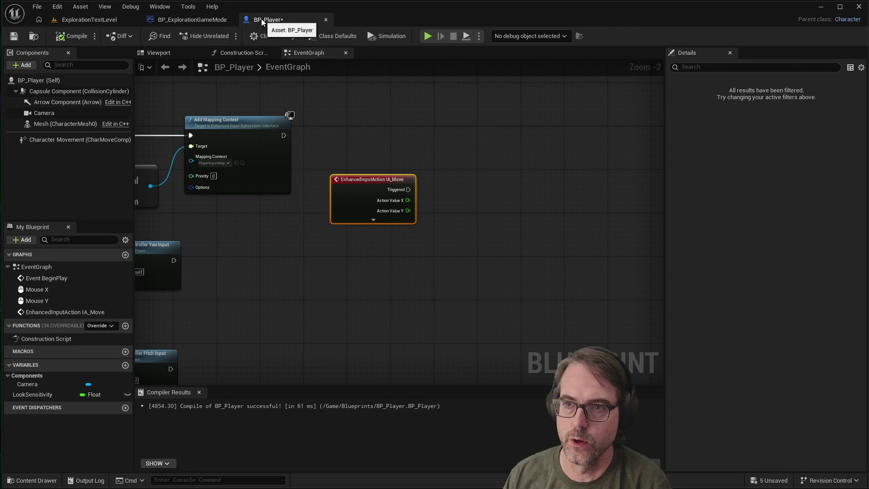
pyautogui.click(479, 36)
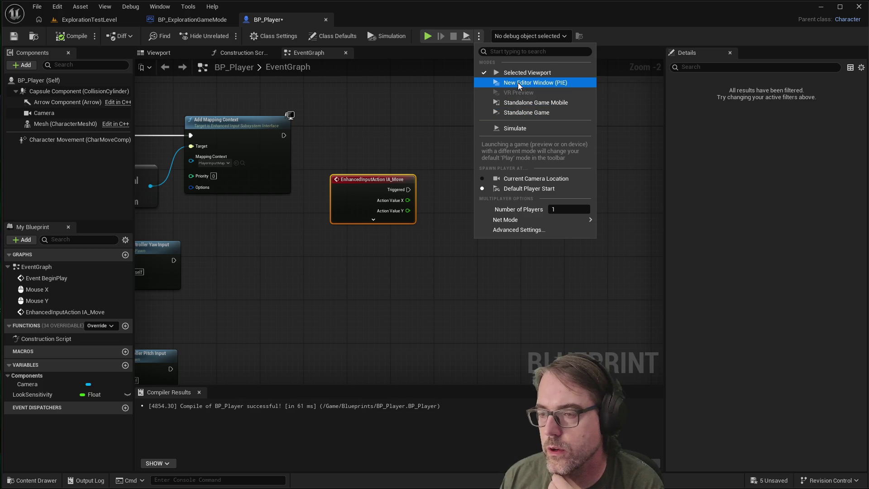
# Start a regular Play session and close its game preview window.
pyautogui.click(478, 36)
pyautogui.click(479, 37)
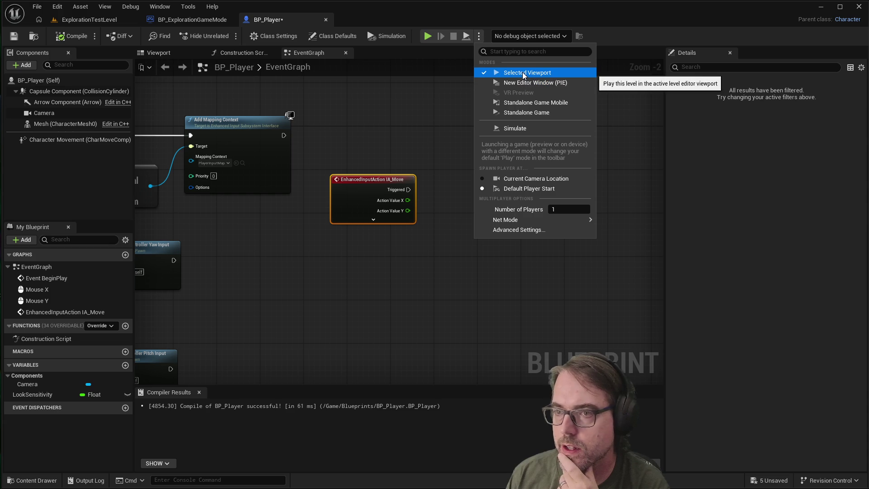
pyautogui.click(409, 21)
pyautogui.click(430, 38)
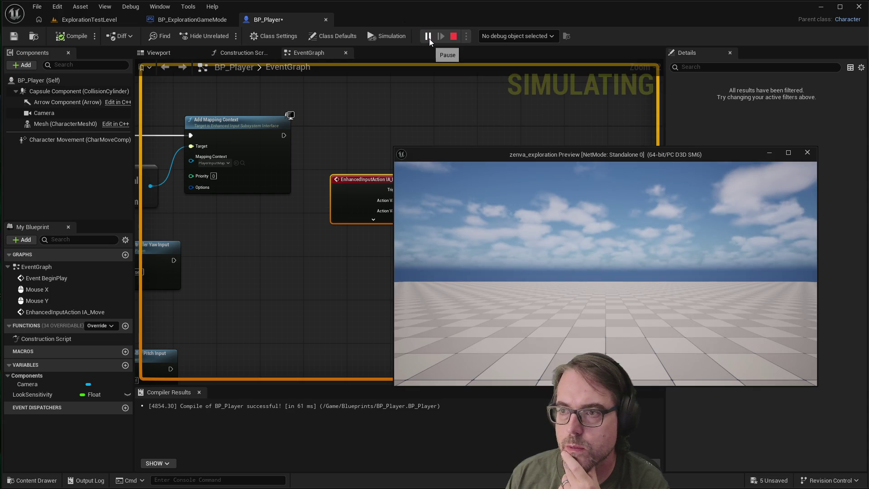
pyautogui.moveTo(513, 161); pyautogui.dragTo(532, 163)
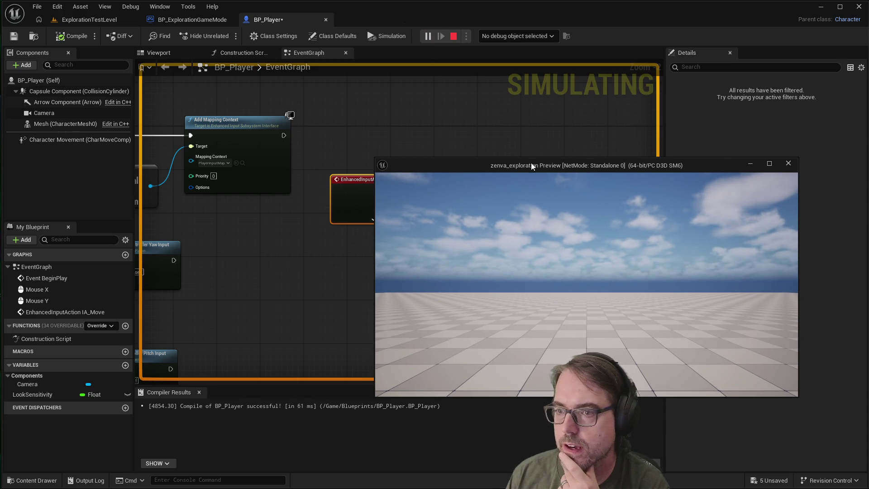
pyautogui.click(781, 165)
# Test-play in a New Editor Window and again in a preview window, stopping each run.
pyautogui.click(478, 36)
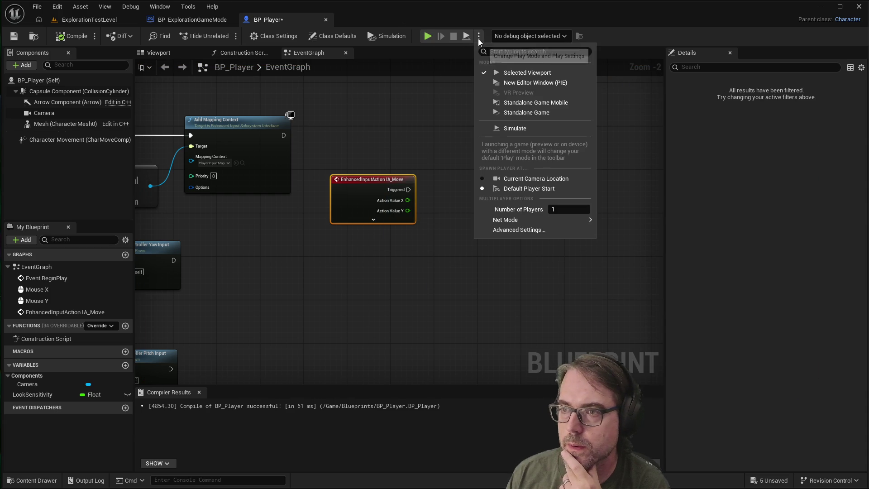
pyautogui.click(504, 82)
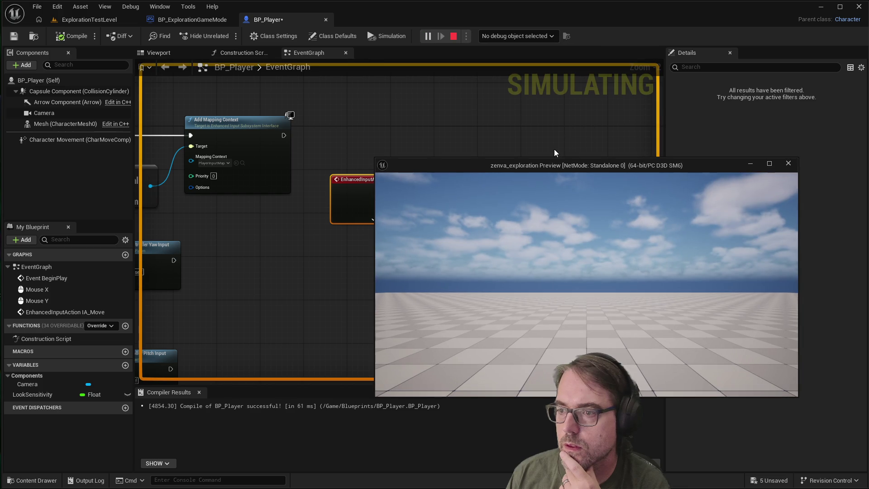
pyautogui.moveTo(572, 166)
pyautogui.mouseDown()
pyautogui.moveTo(576, 190)
pyautogui.moveTo(600, 161)
pyautogui.moveTo(373, 146)
pyautogui.moveTo(514, 159)
pyautogui.moveTo(600, 213)
pyautogui.mouseUp()
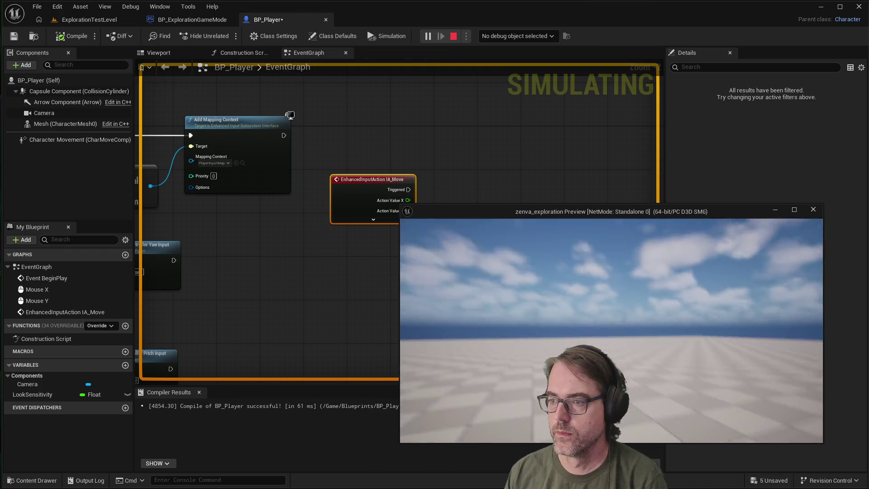
pyautogui.press('Escape')
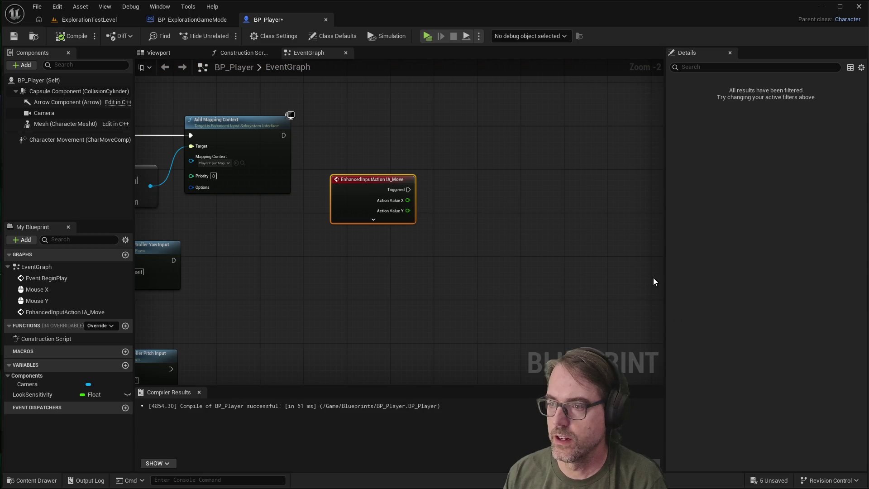
pyautogui.click(479, 36)
pyautogui.click(504, 71)
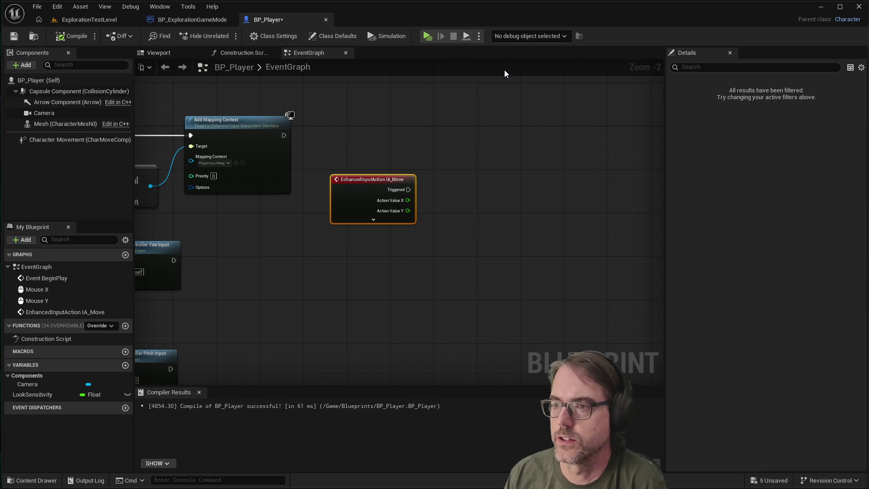
pyautogui.moveTo(648, 209)
pyautogui.mouseDown()
pyautogui.moveTo(708, 239)
pyautogui.moveTo(620, 210)
pyautogui.mouseUp()
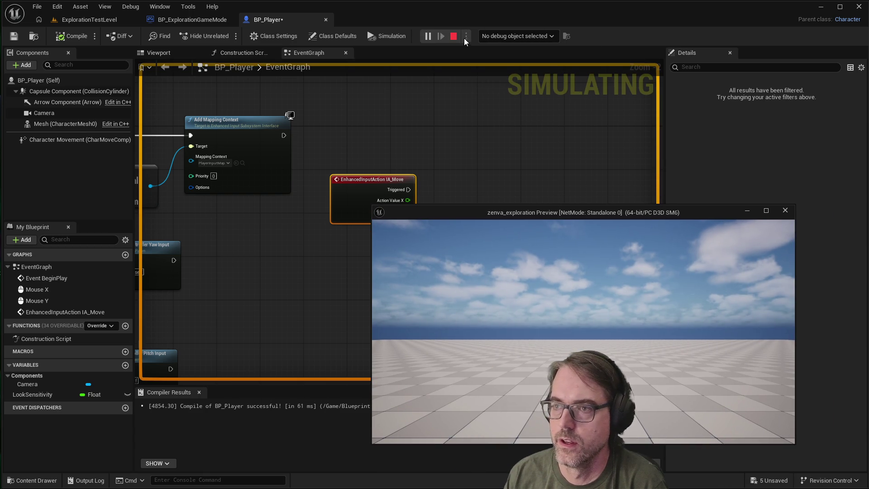
pyautogui.click(464, 38)
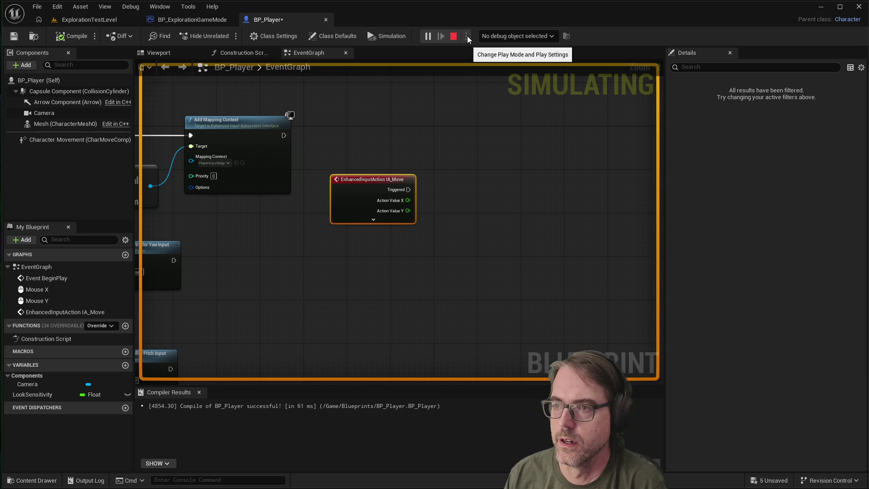
pyautogui.press('Escape')
# Start Simulate mode and switch to the ExplorationTestLevel level editor.
pyautogui.click(479, 36)
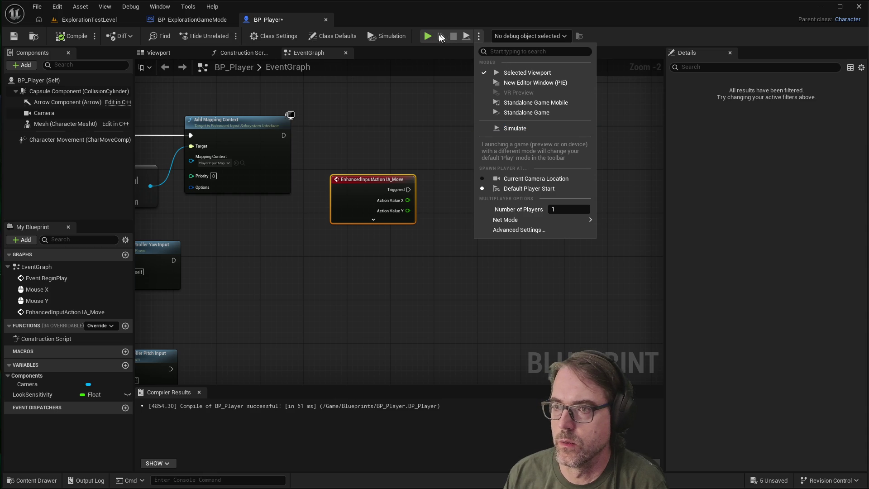
pyautogui.click(513, 128)
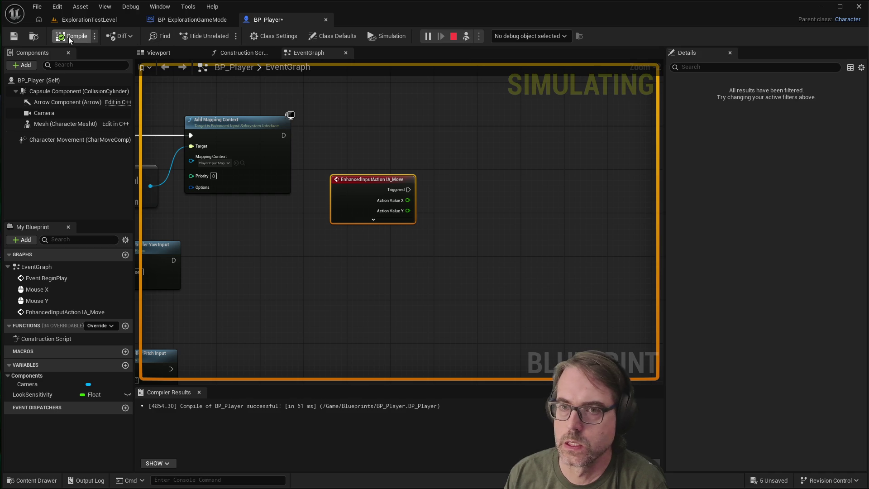
pyautogui.click(76, 7)
pyautogui.click(64, 18)
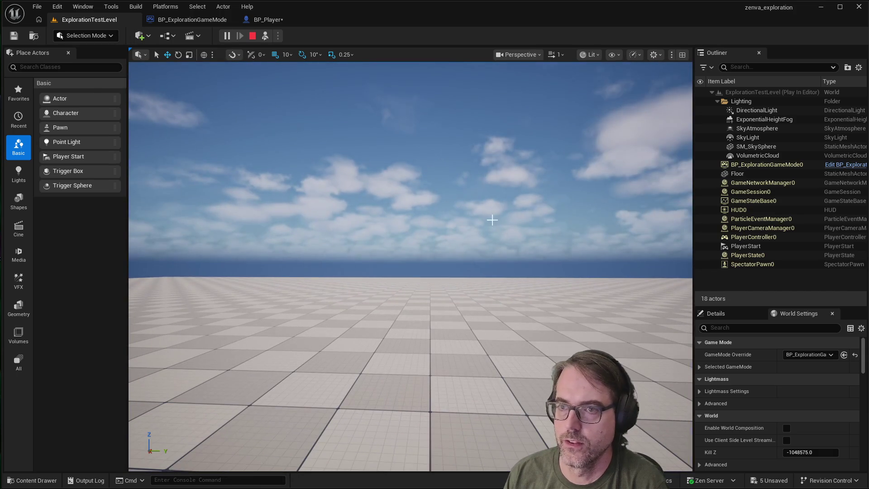
pyautogui.press('Escape')
pyautogui.click(278, 36)
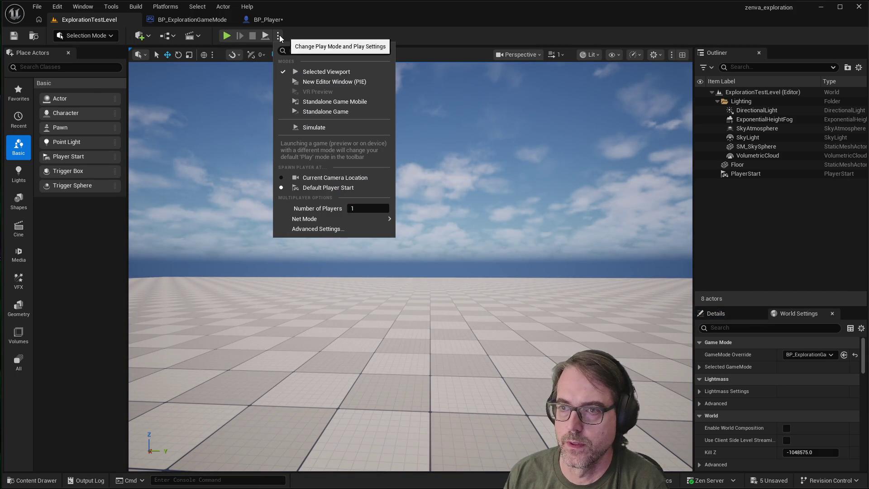
pyautogui.click(323, 83)
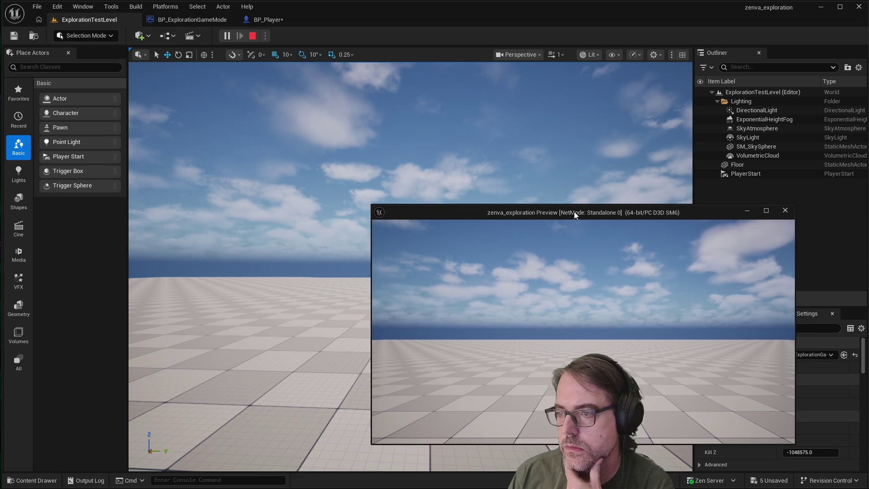
pyautogui.moveTo(574, 213); pyautogui.dragTo(597, 194)
pyautogui.click(816, 192)
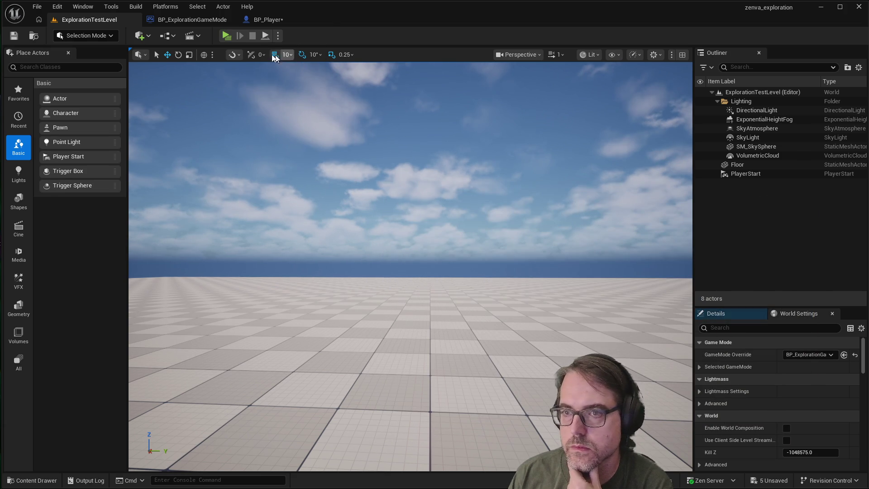
pyautogui.click(268, 20)
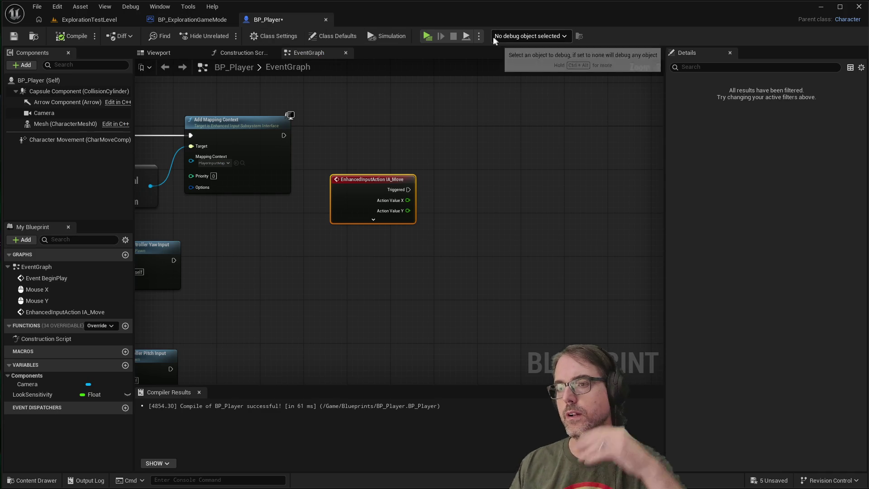
pyautogui.click(480, 37)
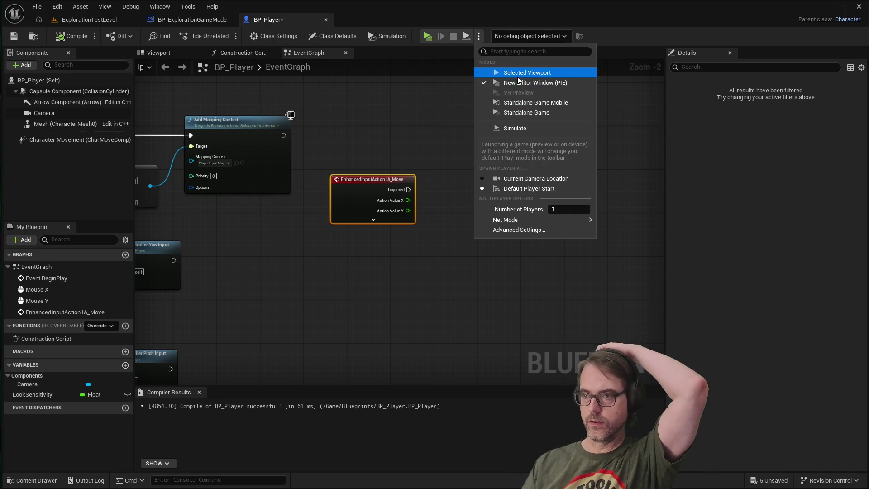
pyautogui.click(364, 268)
pyautogui.click(318, 311)
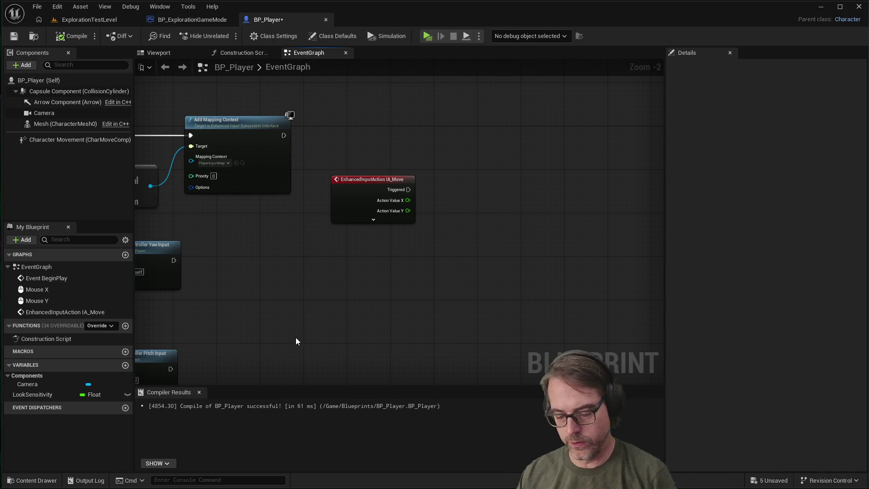
pyautogui.hotkey('alt', 'p')
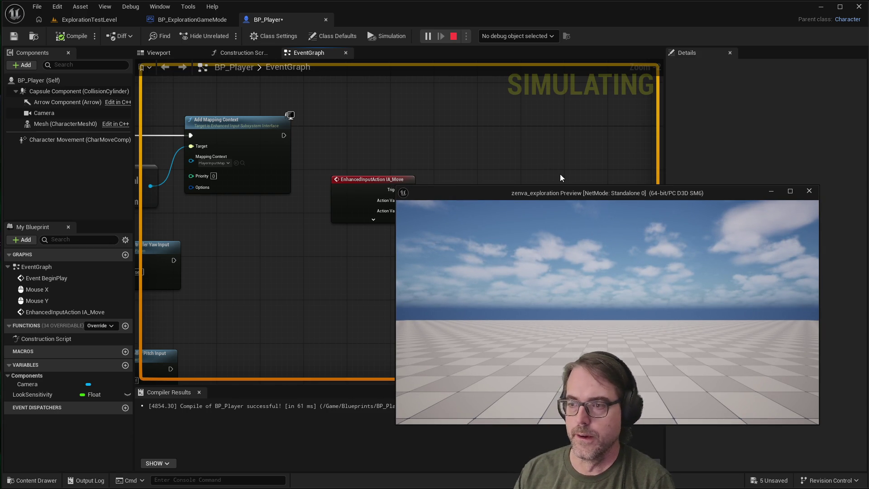
pyautogui.moveTo(572, 194); pyautogui.dragTo(519, 110)
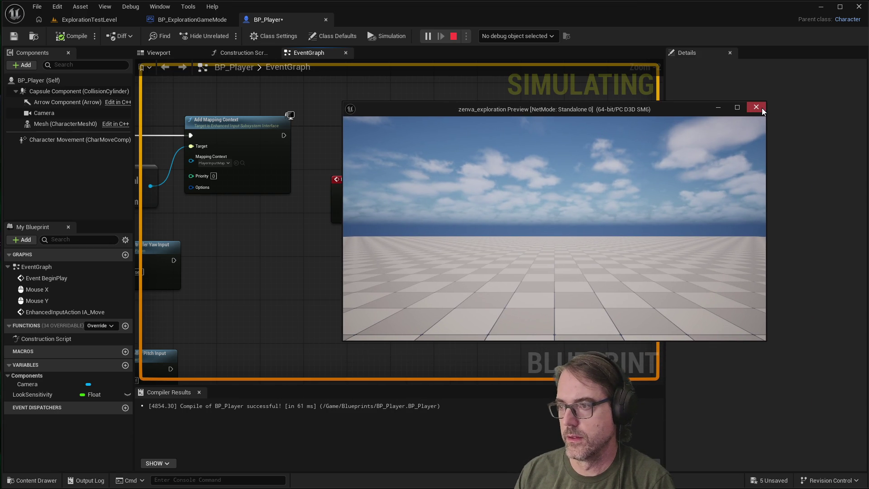
pyautogui.click(483, 185)
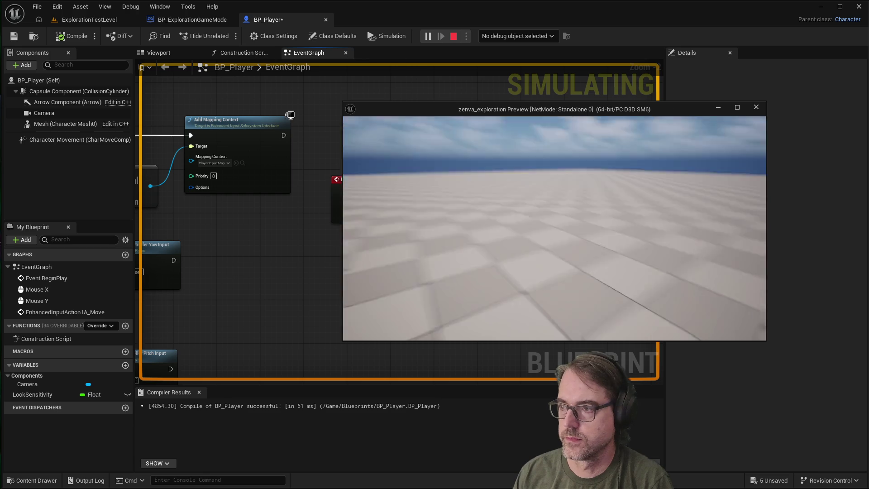
pyautogui.press('Escape')
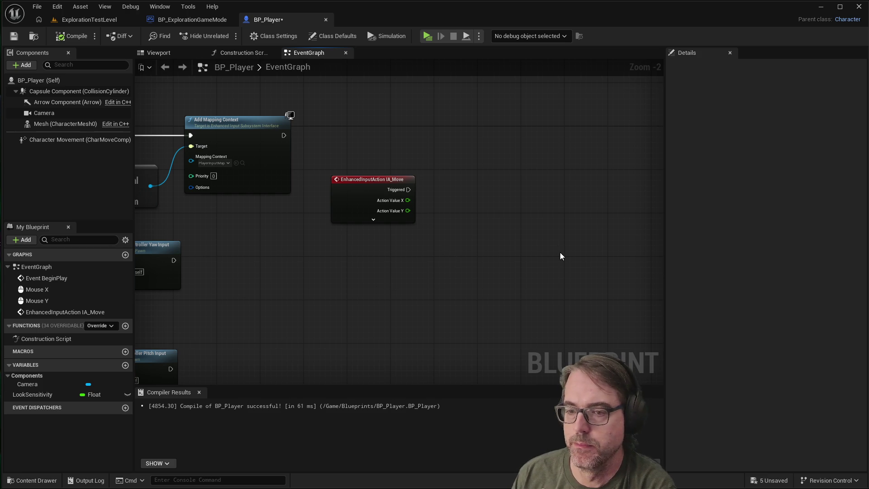
pyautogui.click(108, 18)
pyautogui.moveTo(470, 218); pyautogui.dragTo(470, 219)
pyautogui.hotkey('alt', 'p')
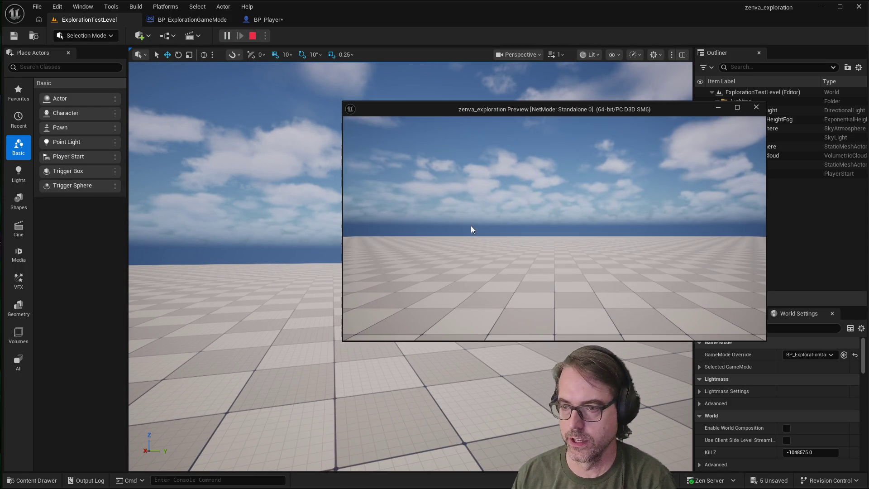
pyautogui.moveTo(527, 113); pyautogui.dragTo(684, 195)
pyautogui.click(368, 249)
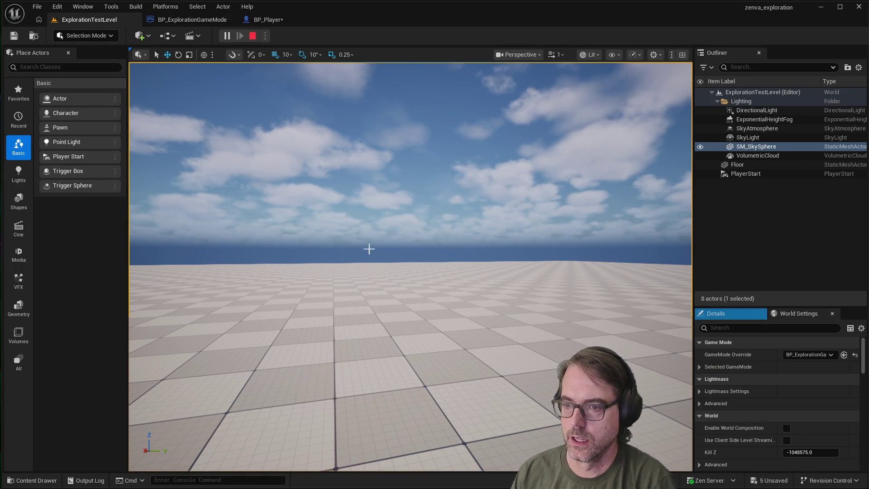
pyautogui.rightClick(369, 248)
pyautogui.click(311, 233)
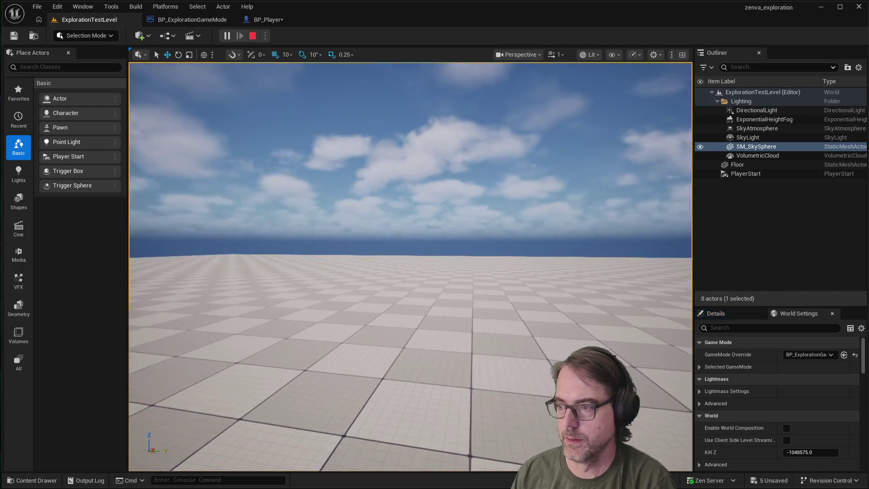
pyautogui.hotkey('alt', 'Tab')
pyautogui.moveTo(838, 184)
pyautogui.mouseDown()
pyautogui.moveTo(579, 185)
pyautogui.moveTo(548, 170)
pyautogui.mouseUp()
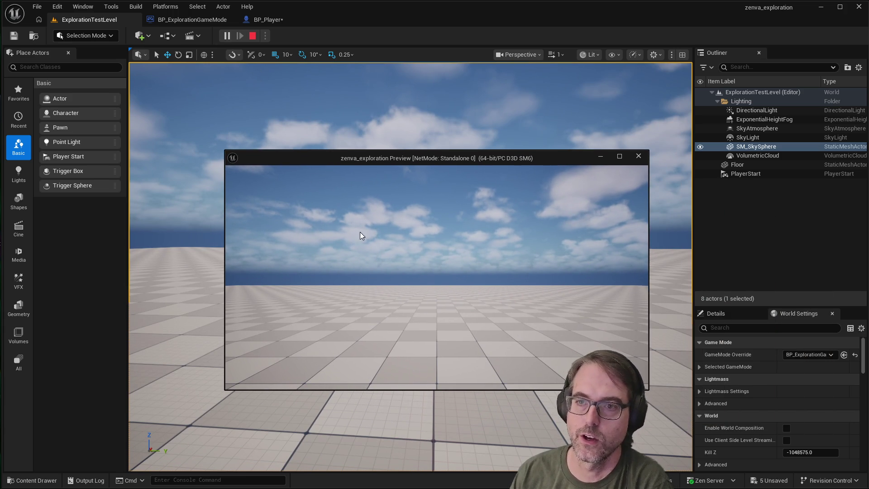
pyautogui.click(190, 19)
pyautogui.click(287, 18)
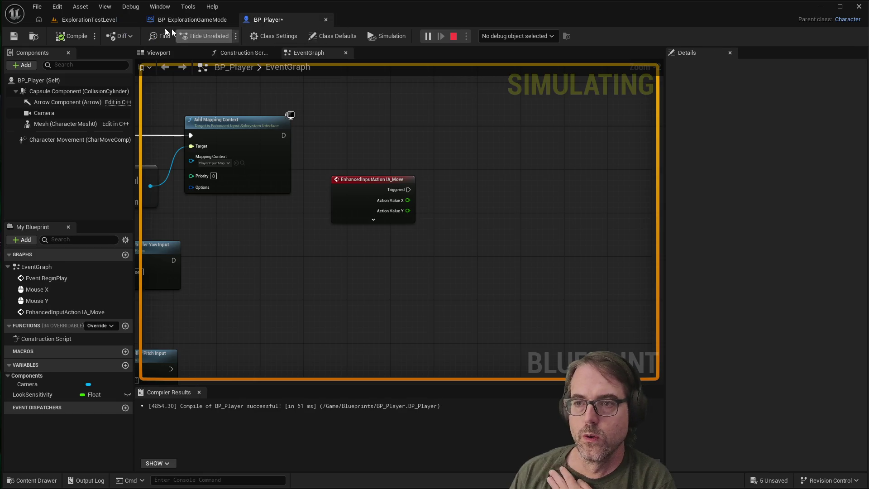
# Return to the BP_Player graph, restart the simulation, and end it with Escape.
pyautogui.click(110, 22)
pyautogui.click(175, 23)
pyautogui.click(286, 18)
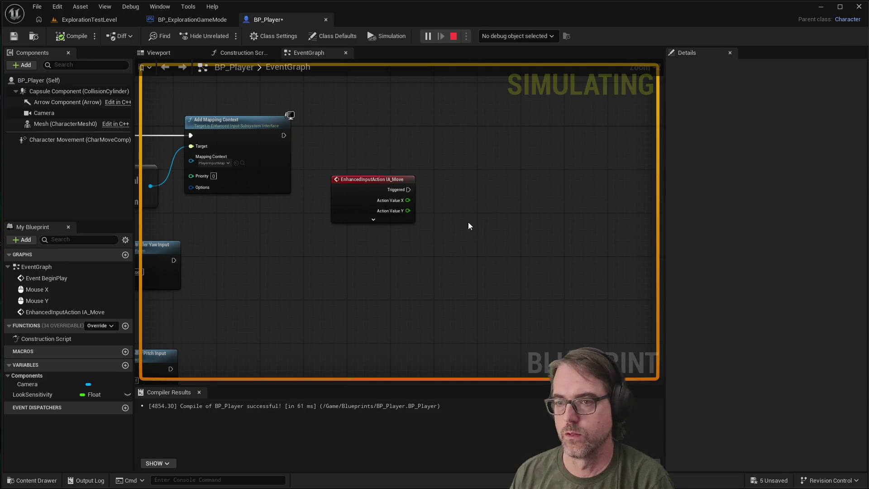
pyautogui.click(454, 35)
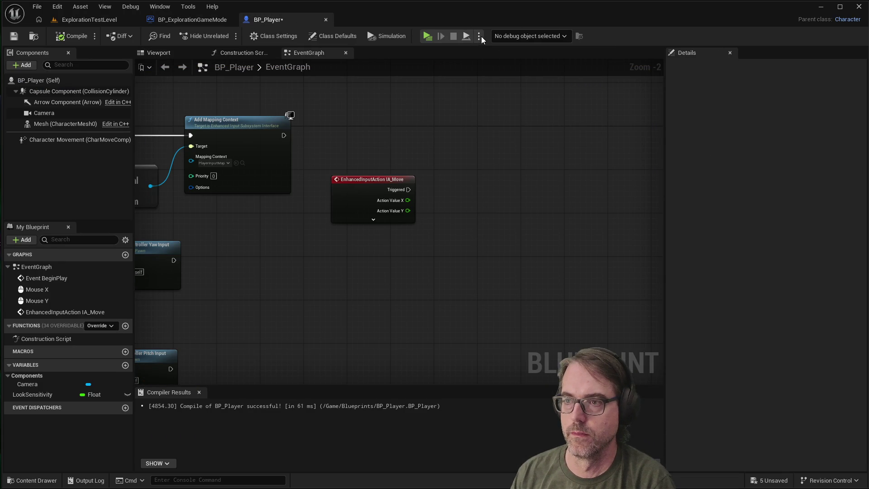
pyautogui.click(428, 36)
pyautogui.moveTo(495, 161); pyautogui.dragTo(619, 136)
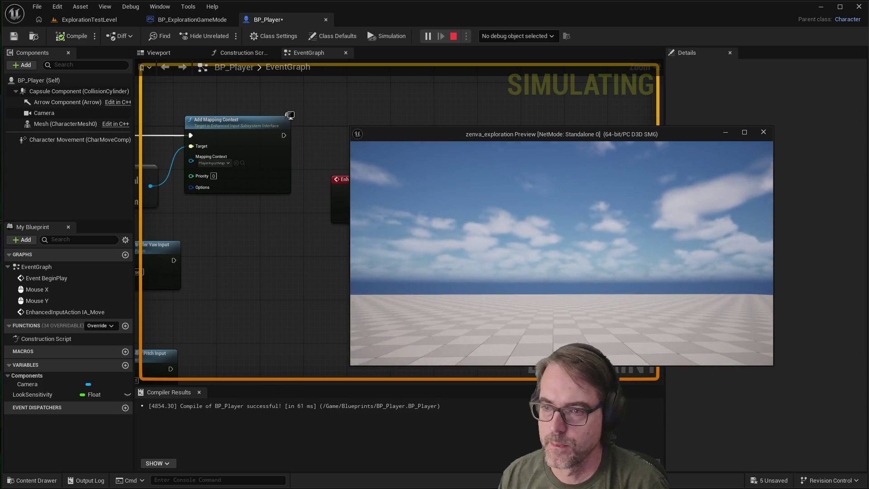
pyautogui.press('Escape')
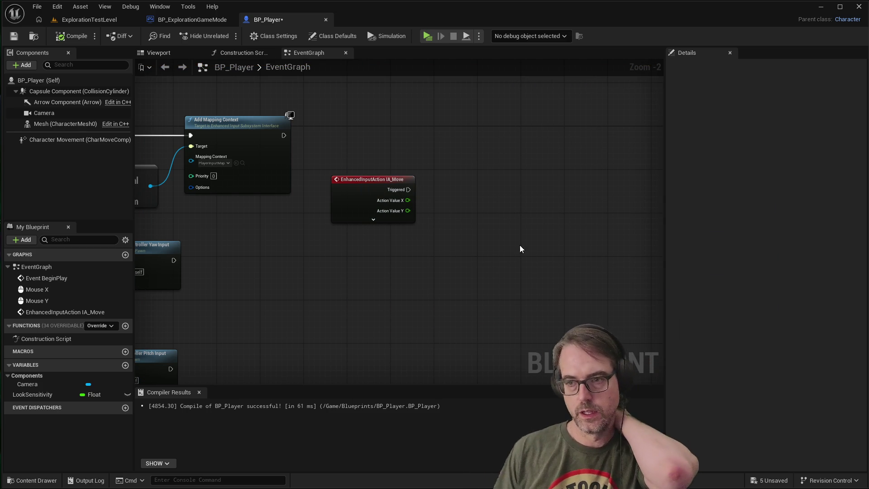
# Start the game simulation again and close its preview window.
pyautogui.click(479, 36)
pyautogui.click(480, 38)
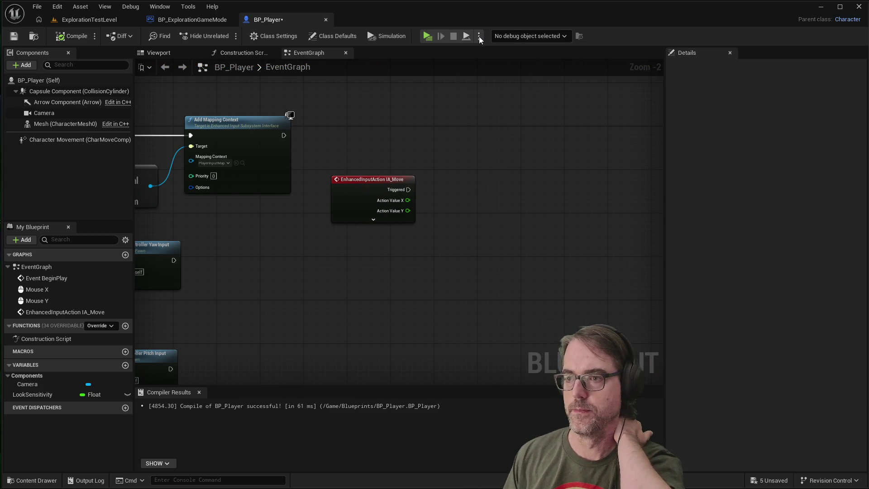
pyautogui.click(427, 36)
pyautogui.moveTo(591, 138)
pyautogui.mouseDown()
pyautogui.moveTo(536, 190)
pyautogui.moveTo(436, 353)
pyautogui.moveTo(375, 400)
pyautogui.moveTo(628, 220)
pyautogui.moveTo(729, 106)
pyautogui.moveTo(553, 51)
pyautogui.moveTo(310, 69)
pyautogui.moveTo(214, 92)
pyautogui.moveTo(388, 267)
pyautogui.moveTo(496, 282)
pyautogui.moveTo(479, 124)
pyautogui.moveTo(458, 117)
pyautogui.mouseUp()
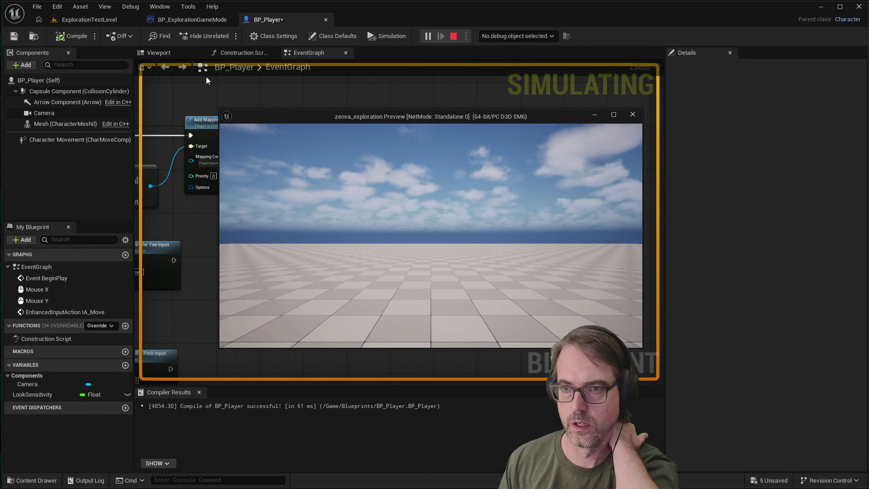
pyautogui.click(632, 114)
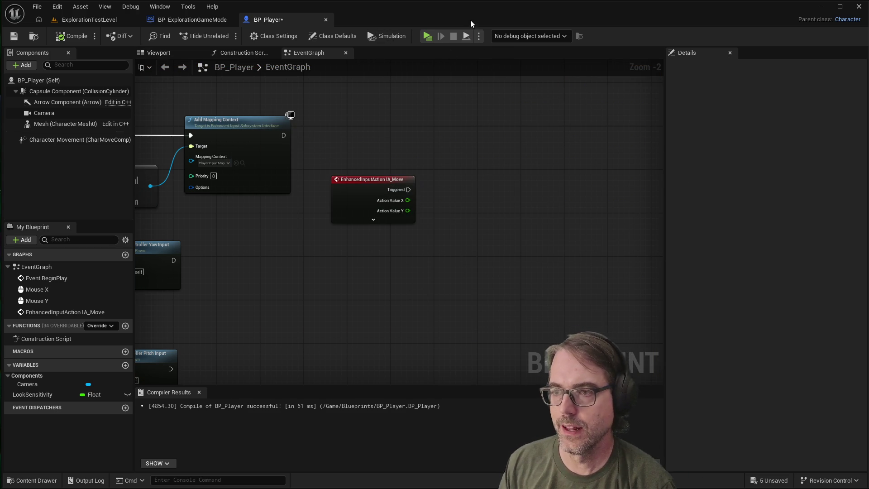
# Run the simulation once more, move its preview off the graph, and stop it.
pyautogui.click(429, 34)
pyautogui.moveTo(492, 123)
pyautogui.mouseDown()
pyautogui.moveTo(481, 119)
pyautogui.moveTo(629, 113)
pyautogui.moveTo(645, 99)
pyautogui.moveTo(674, 110)
pyautogui.moveTo(647, 131)
pyautogui.moveTo(663, 128)
pyautogui.mouseUp()
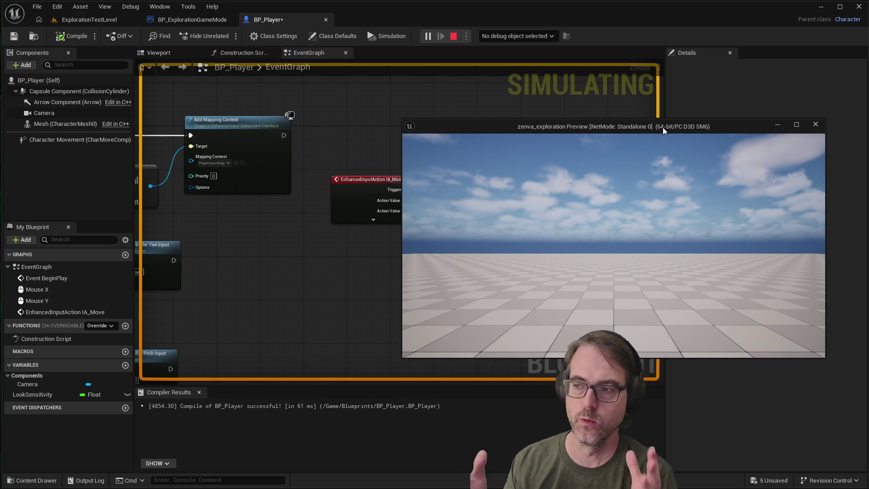
pyautogui.moveTo(659, 132)
pyautogui.mouseDown()
pyautogui.moveTo(632, 208)
pyautogui.moveTo(646, 218)
pyautogui.moveTo(428, 230)
pyautogui.moveTo(629, 153)
pyautogui.moveTo(441, 205)
pyautogui.moveTo(746, 145)
pyautogui.moveTo(679, 132)
pyautogui.moveTo(383, 235)
pyautogui.moveTo(391, 249)
pyautogui.moveTo(382, 248)
pyautogui.mouseUp()
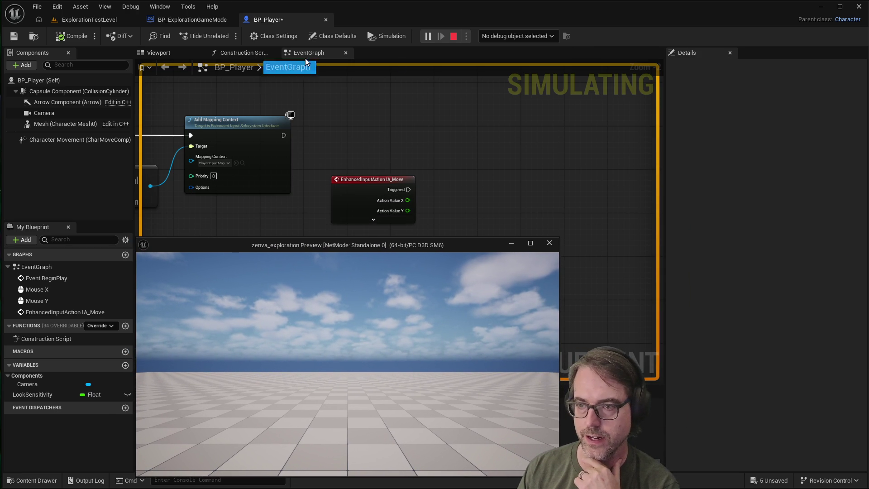
pyautogui.moveTo(440, 249)
pyautogui.mouseDown()
pyautogui.moveTo(483, 253)
pyautogui.moveTo(489, 240)
pyautogui.moveTo(580, 217)
pyautogui.moveTo(771, 84)
pyautogui.moveTo(746, 91)
pyautogui.moveTo(672, 83)
pyautogui.moveTo(668, 98)
pyautogui.moveTo(723, 75)
pyautogui.moveTo(533, 135)
pyautogui.moveTo(708, 134)
pyautogui.moveTo(761, 167)
pyautogui.mouseUp()
pyautogui.click(390, 146)
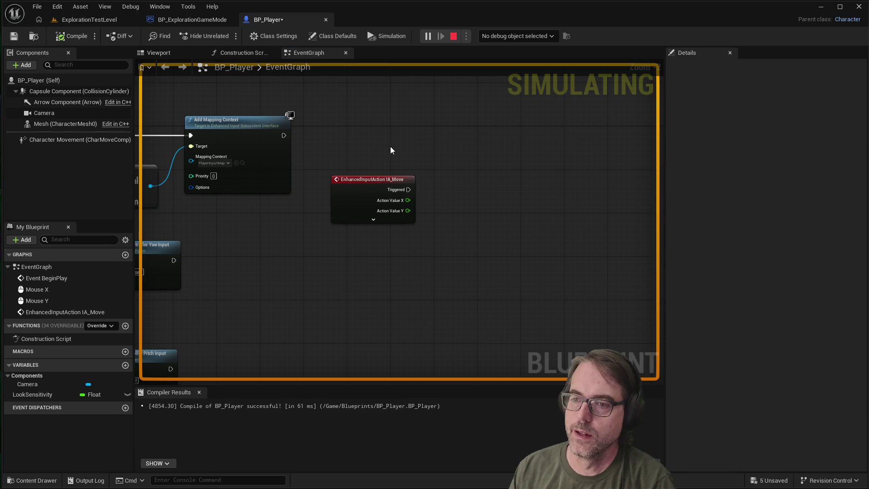
pyautogui.click(454, 36)
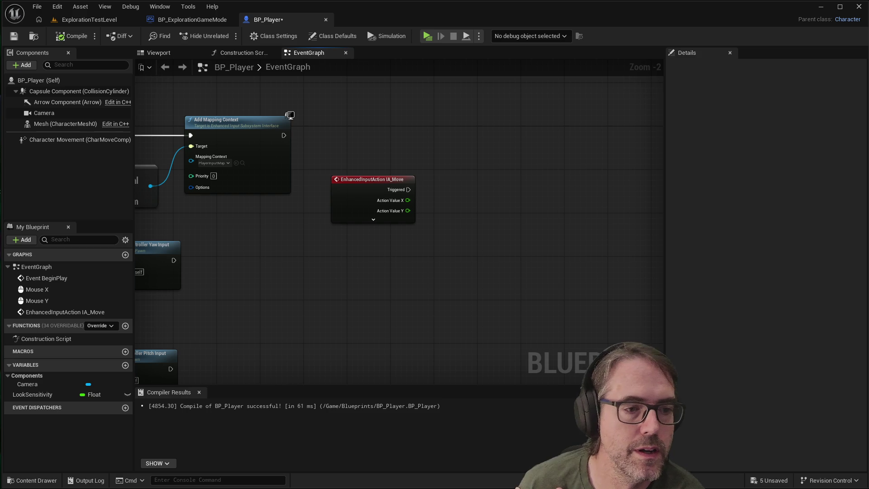
# Connect a new Add Movement Input node to IA_Move's Triggered output and align it.
pyautogui.moveTo(408, 194)
pyautogui.mouseDown()
pyautogui.moveTo(545, 192)
pyautogui.moveTo(525, 191)
pyautogui.mouseUp()
pyautogui.write('addmoveme')
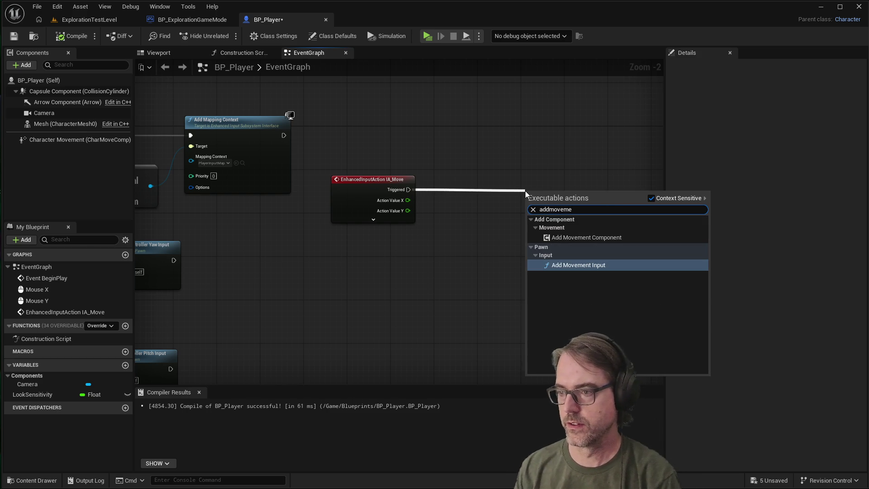
pyautogui.click(589, 266)
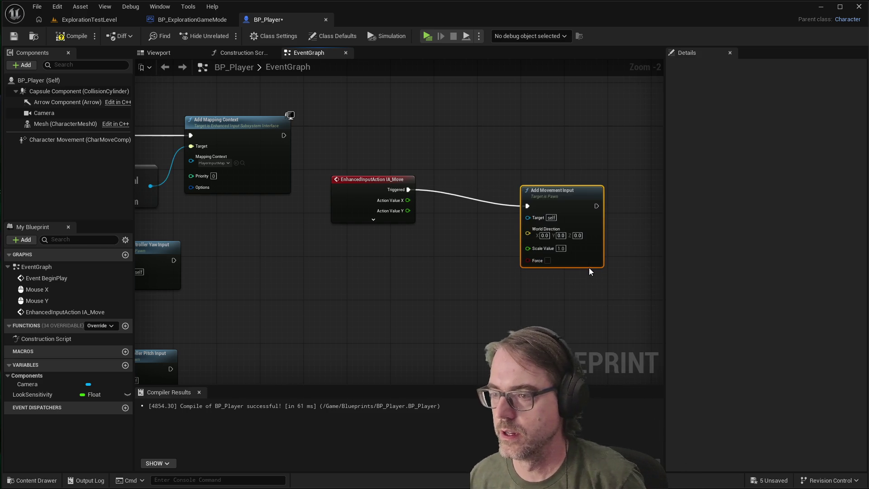
pyautogui.moveTo(571, 197)
pyautogui.mouseDown()
pyautogui.moveTo(551, 177)
pyautogui.moveTo(561, 181)
pyautogui.mouseUp()
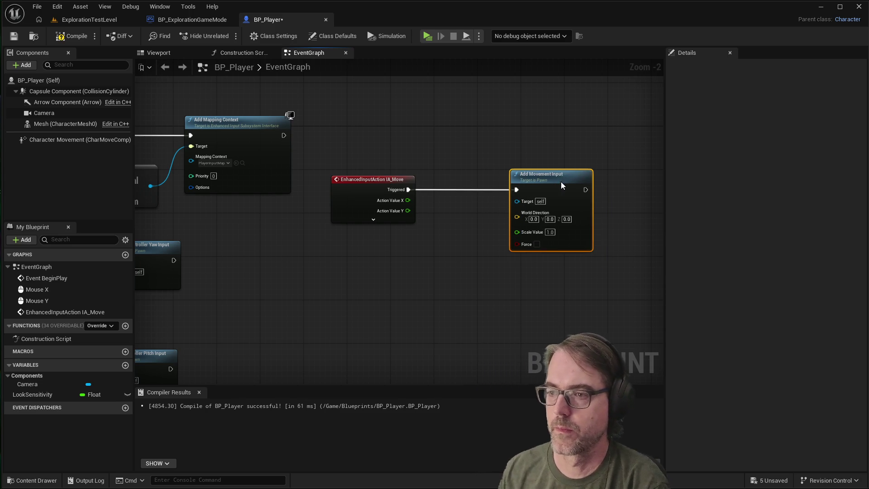
pyautogui.click(462, 259)
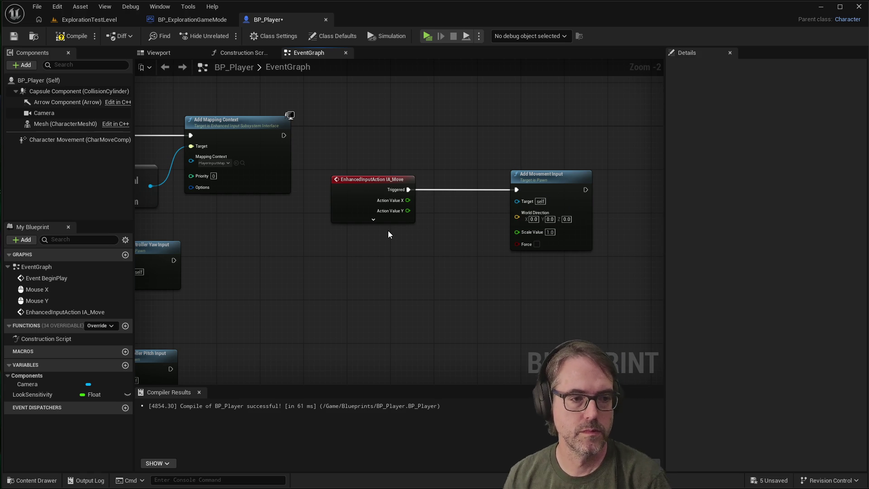
pyautogui.moveTo(395, 269); pyautogui.dragTo(393, 267)
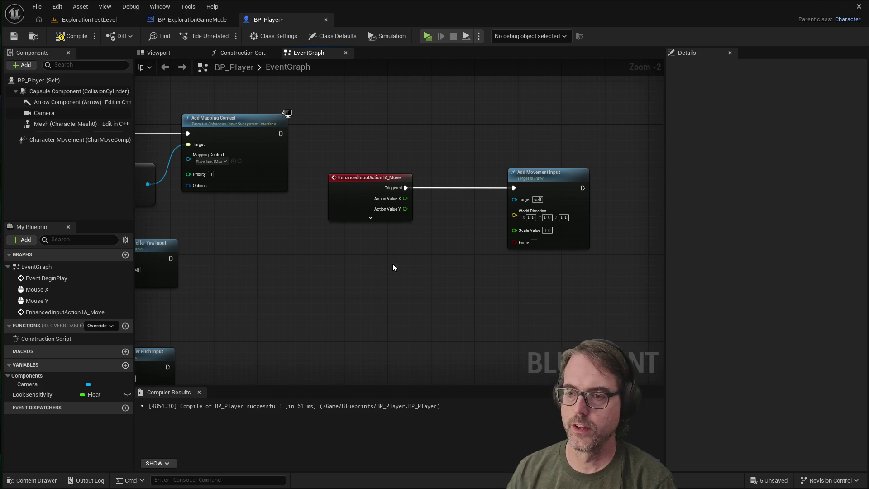
# Add a Vector Right node and position it above the Add Movement Input node.
pyautogui.rightClick(393, 264)
pyautogui.write('rightvector')
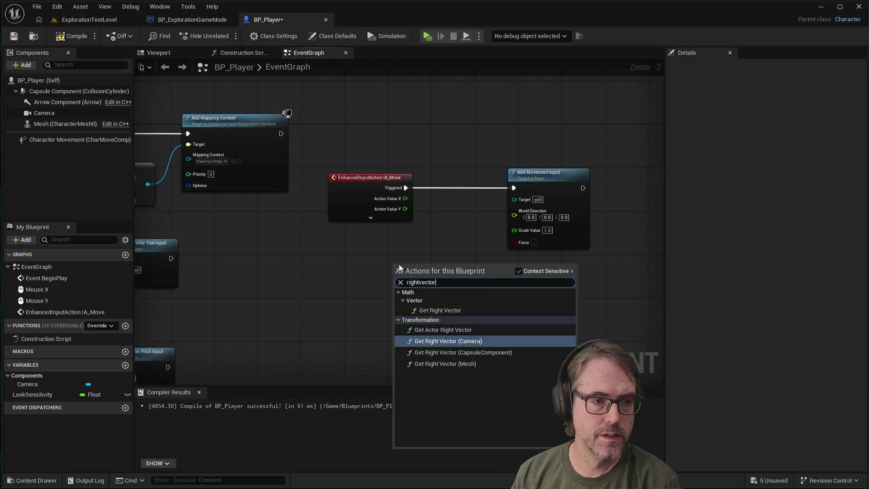
pyautogui.press('BackSpace')
pyautogui.press('BackSpace')
pyautogui.press('BackSpace')
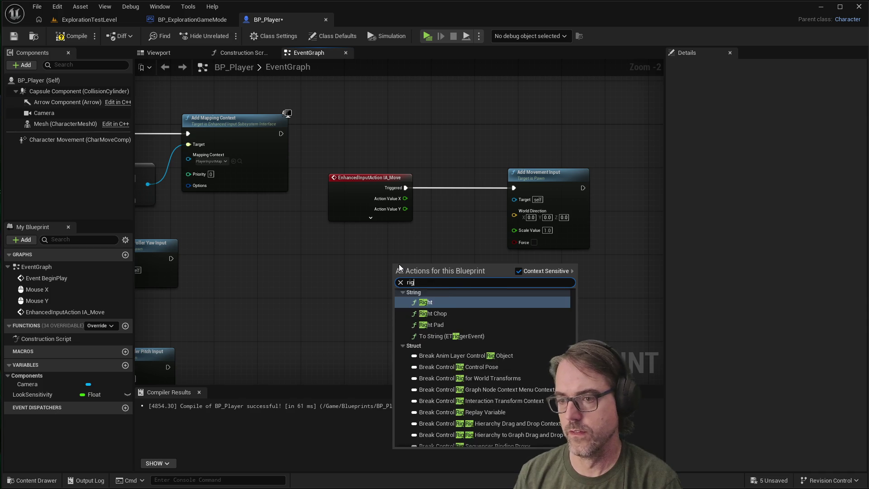
pyautogui.write('ve')
pyautogui.write('ctor')
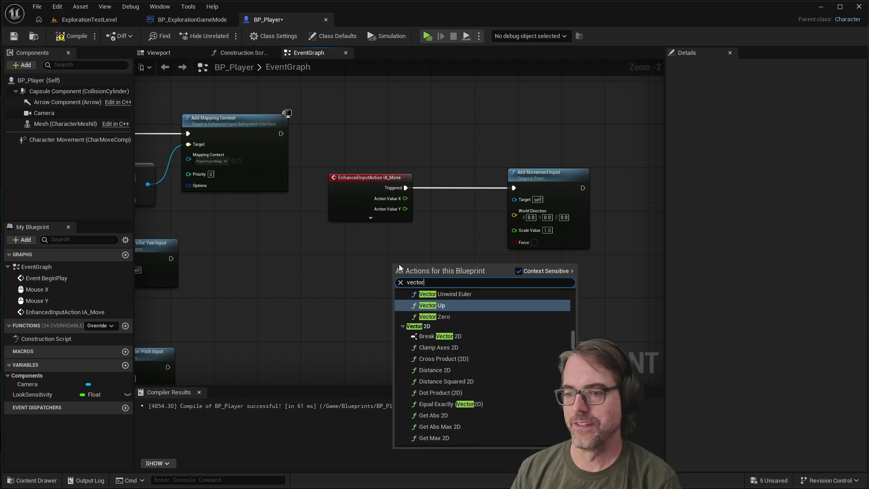
pyautogui.write('right')
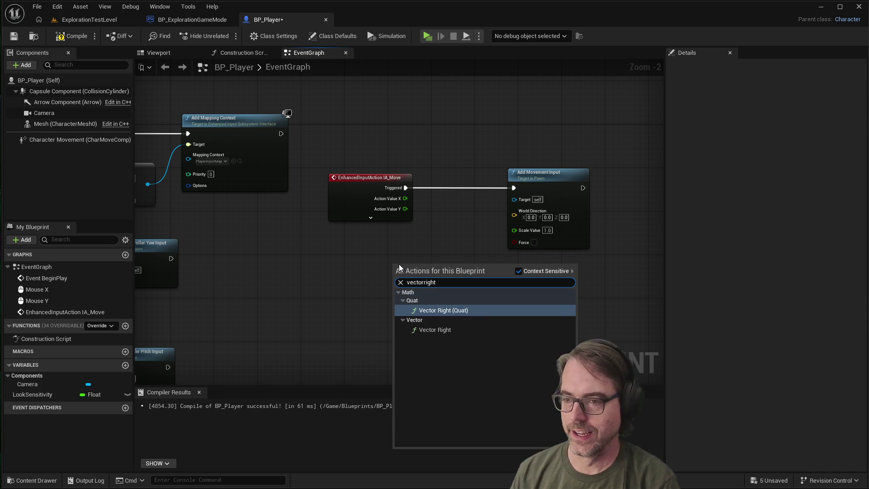
pyautogui.click(443, 329)
pyautogui.moveTo(413, 265)
pyautogui.mouseDown()
pyautogui.moveTo(379, 247)
pyautogui.moveTo(448, 233)
pyautogui.moveTo(475, 144)
pyautogui.mouseUp()
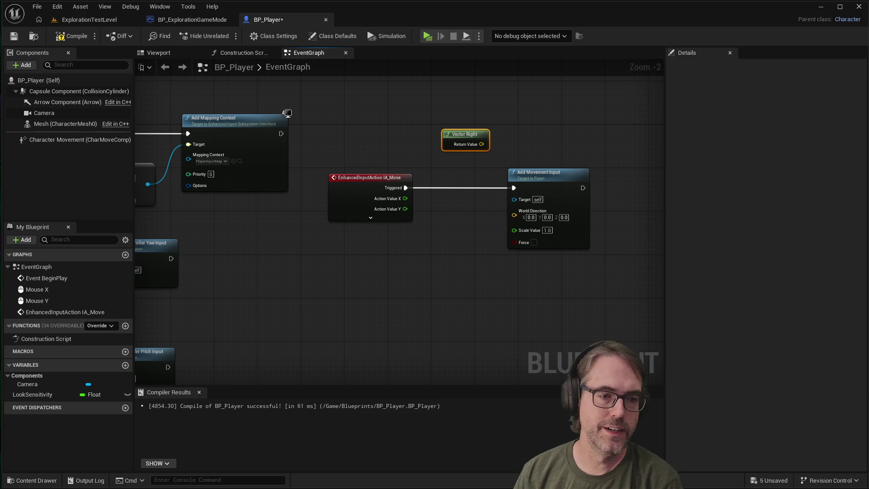
pyautogui.moveTo(470, 134)
pyautogui.mouseDown()
pyautogui.moveTo(454, 135)
pyautogui.moveTo(515, 214)
pyautogui.mouseUp()
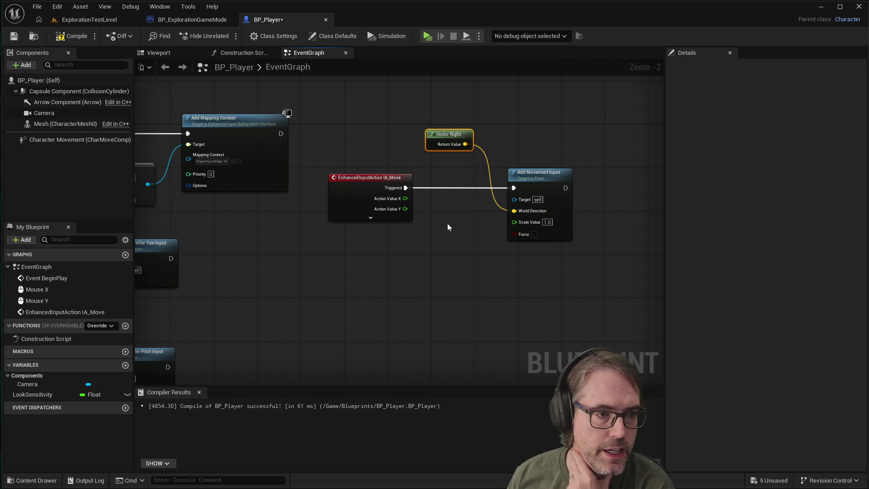
# Wire IA_Move's Action Value X into the Add Movement Input's Scale Value.
pyautogui.moveTo(404, 198)
pyautogui.mouseDown()
pyautogui.moveTo(484, 229)
pyautogui.moveTo(513, 220)
pyautogui.mouseUp()
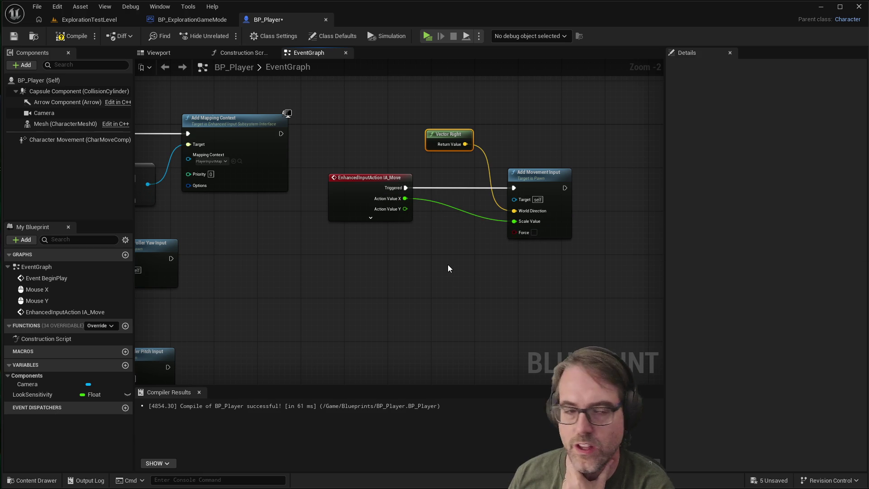
pyautogui.click(448, 265)
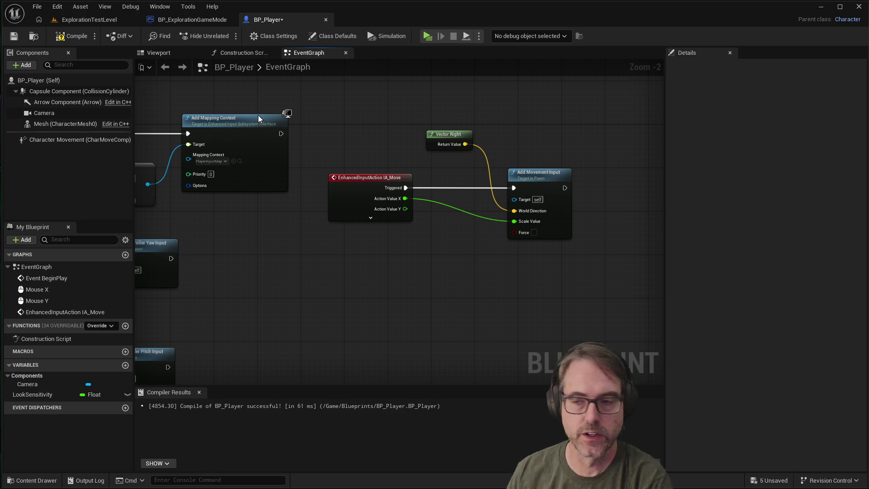
pyautogui.moveTo(453, 133)
pyautogui.mouseDown()
pyautogui.moveTo(445, 130)
pyautogui.moveTo(451, 139)
pyautogui.mouseUp()
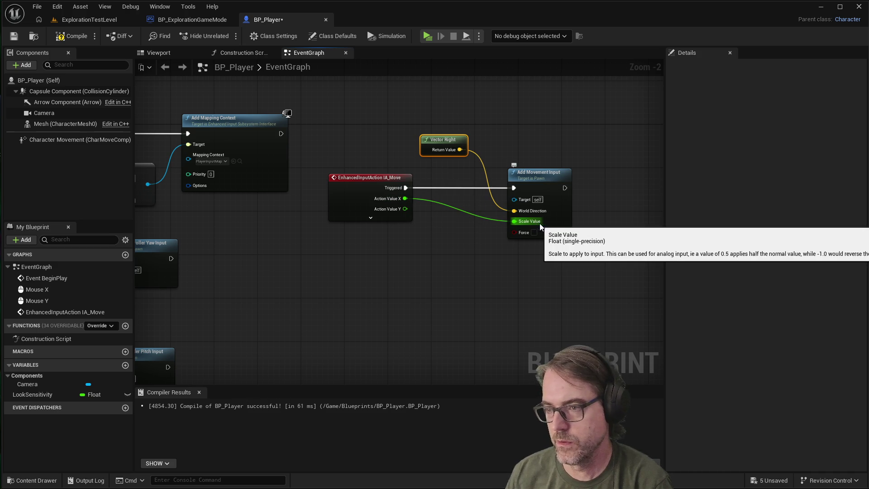
# Compile and save BP_Player, test-play the sideways movement, then stop with Escape.
pyautogui.click(440, 271)
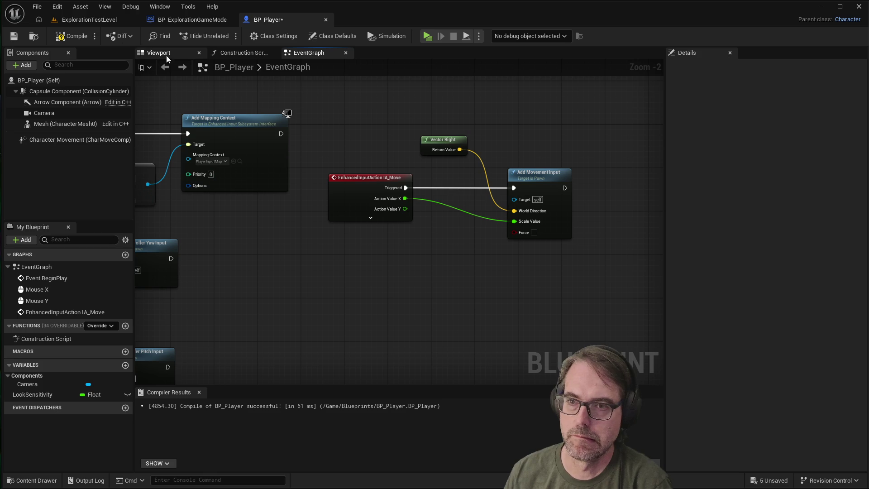
pyautogui.click(14, 37)
pyautogui.click(72, 36)
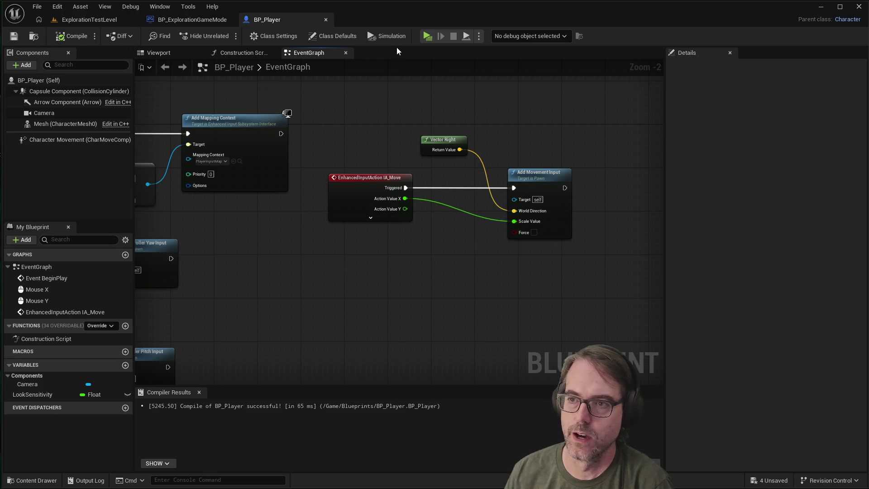
pyautogui.click(427, 35)
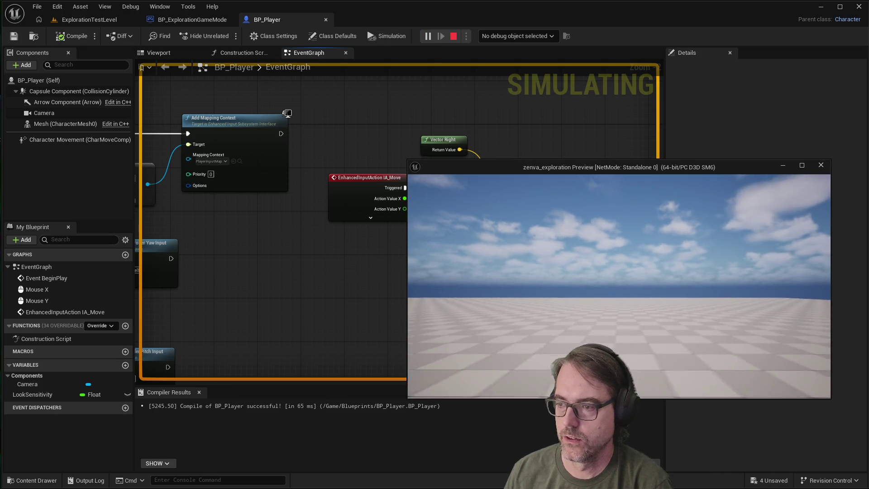
pyautogui.moveTo(619, 286)
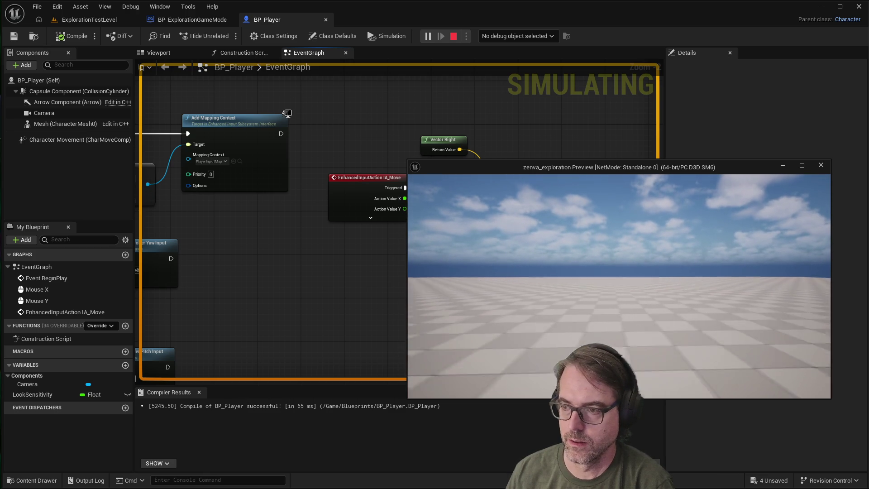
pyautogui.press('Escape')
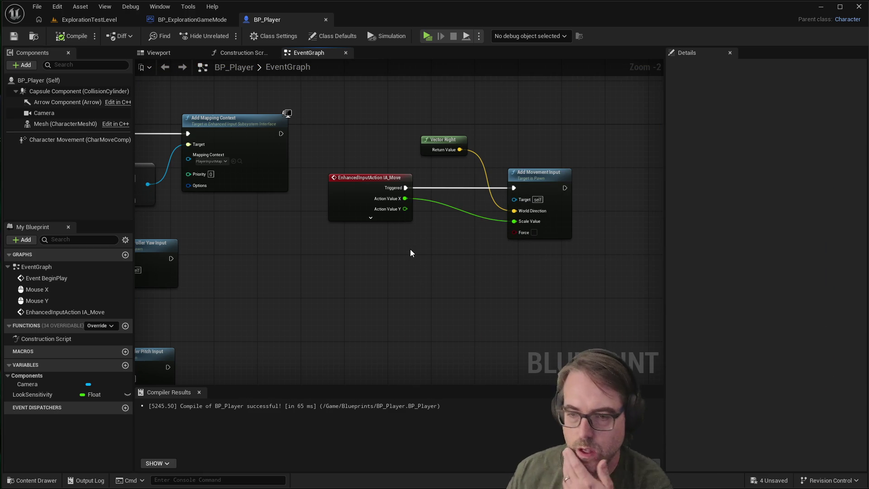
pyautogui.scroll(-2, 410, 252)
pyautogui.scroll(2, 411, 253)
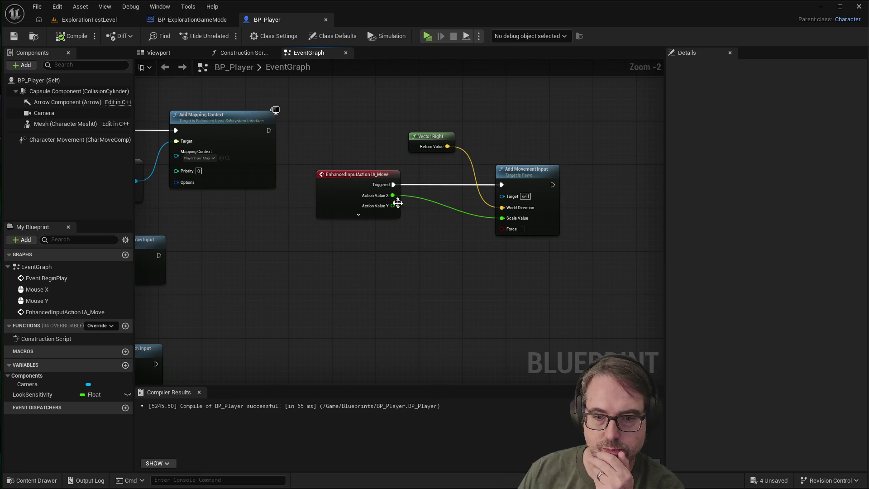
pyautogui.scroll(-1, 413, 252)
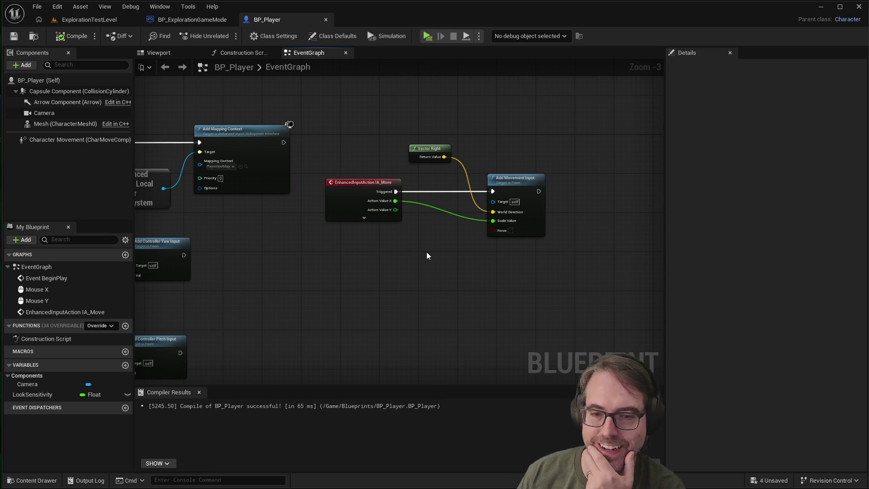
pyautogui.scroll(3, 422, 279)
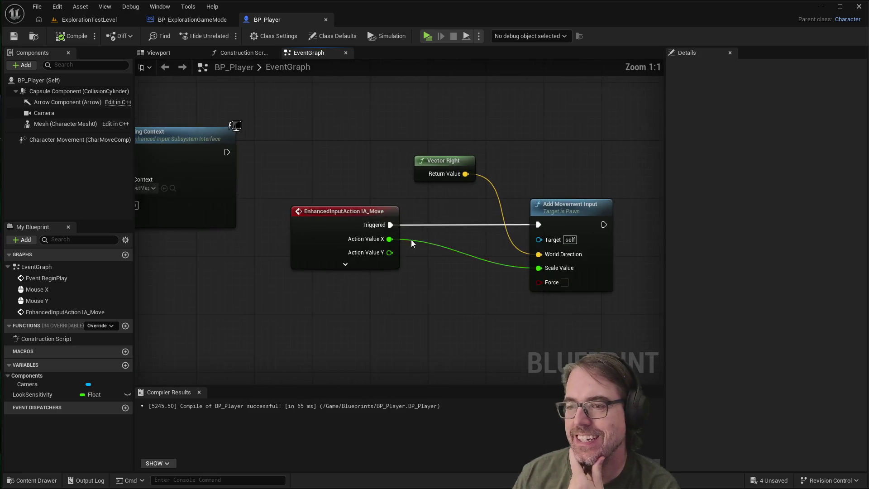
pyautogui.scroll(1, 567, 263)
pyautogui.scroll(-1, 474, 278)
pyautogui.scroll(-1, 396, 287)
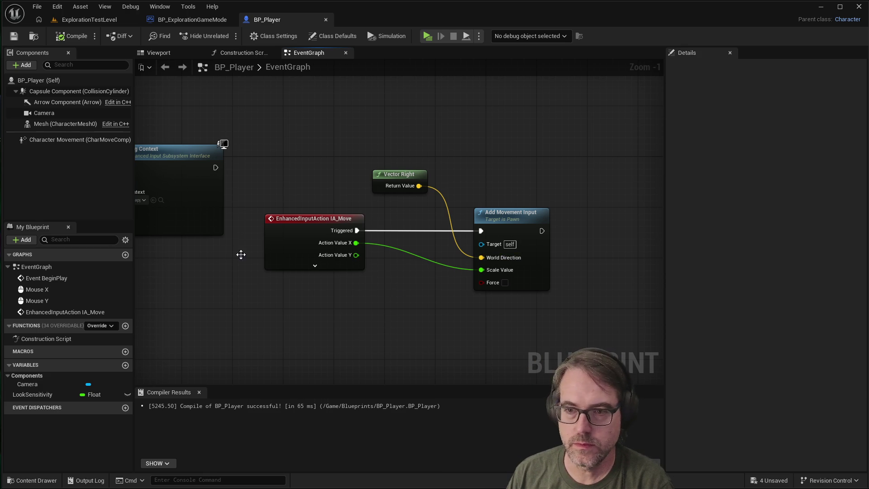
pyautogui.scroll(-2, 453, 299)
pyautogui.scroll(-5, 528, 295)
pyautogui.scroll(5, 518, 294)
pyautogui.scroll(-1, 498, 271)
pyautogui.moveTo(515, 258); pyautogui.dragTo(508, 265)
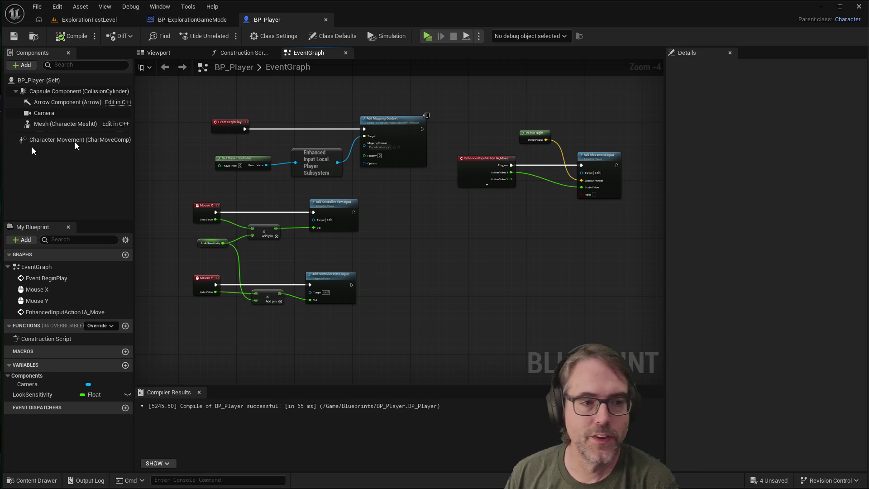
pyautogui.scroll(-3, 436, 232)
pyautogui.scroll(5, 495, 231)
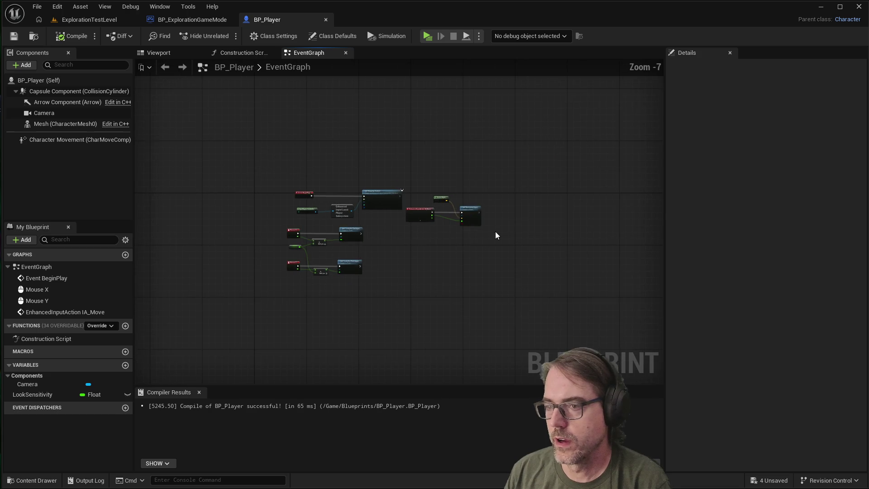
# Chain a second Add Movement Input after the first and align the two nodes.
pyautogui.moveTo(405, 209); pyautogui.dragTo(498, 210)
pyautogui.write('add')
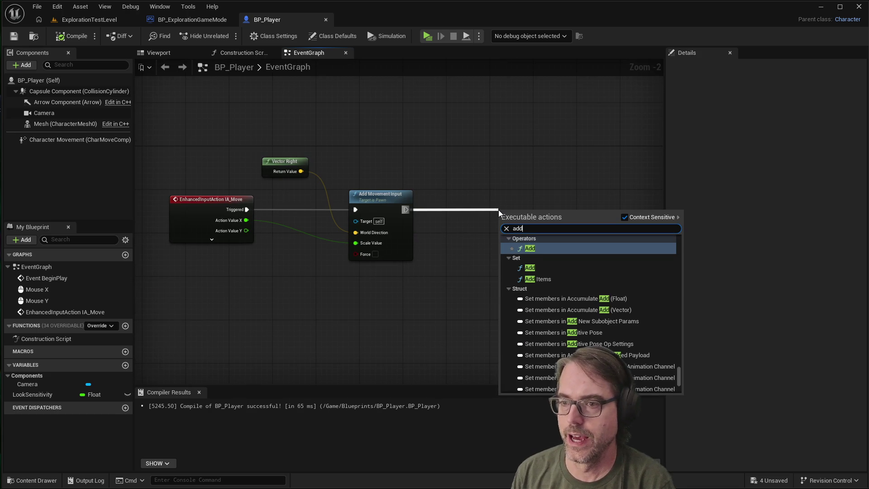
pyautogui.write('movement')
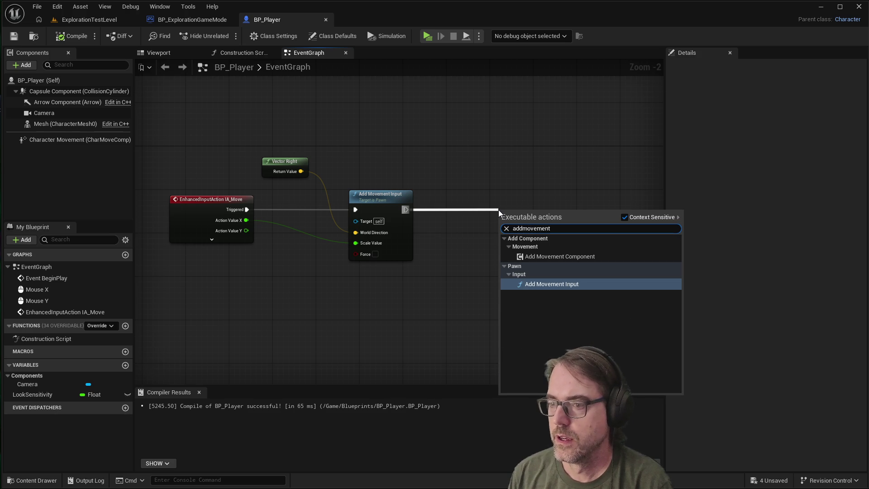
pyautogui.press('Return')
pyautogui.moveTo(511, 218); pyautogui.dragTo(511, 200)
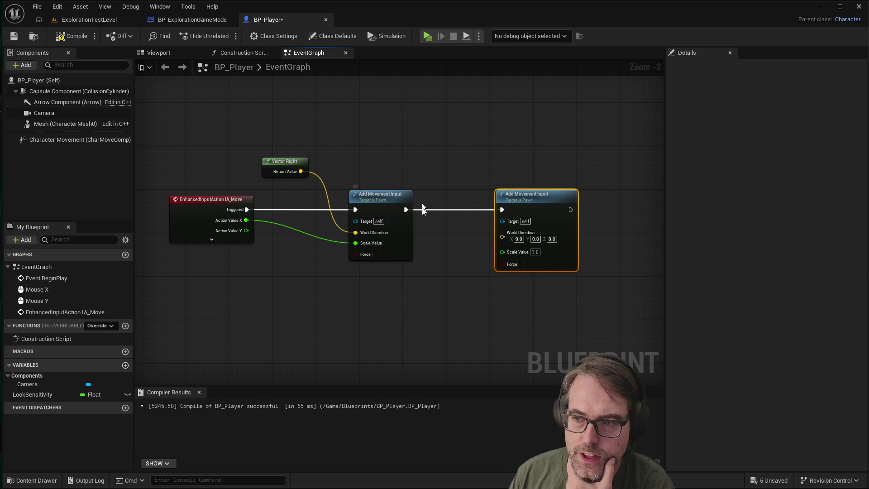
pyautogui.moveTo(398, 214)
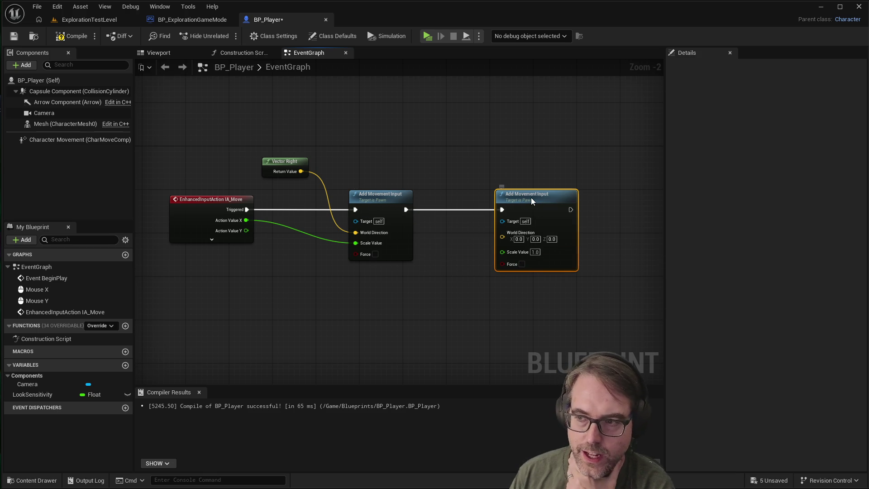
pyautogui.moveTo(531, 198); pyautogui.dragTo(524, 199)
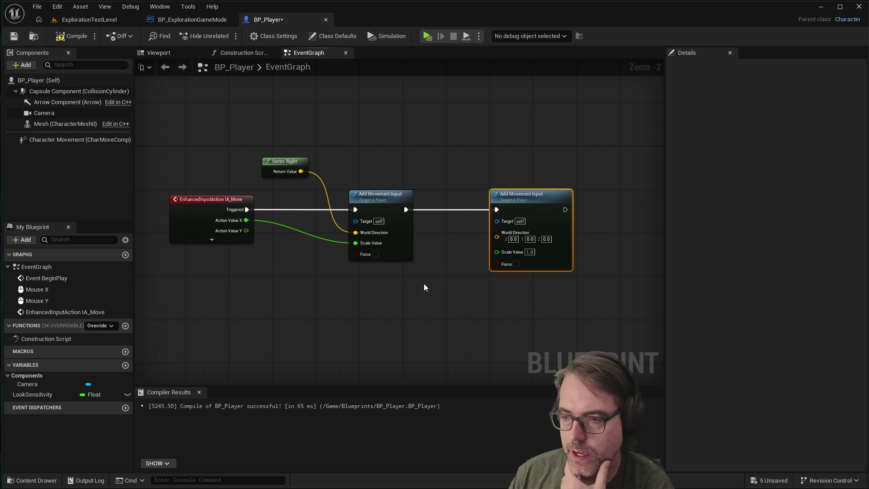
pyautogui.moveTo(536, 191); pyautogui.dragTo(548, 192)
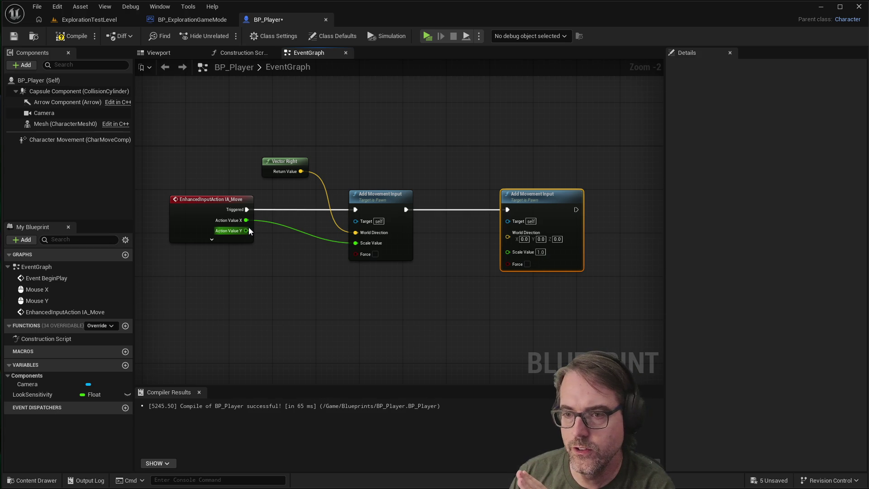
# Wire IA_Move's Action Value Y into the second node's Scale Value.
pyautogui.moveTo(247, 230)
pyautogui.mouseDown()
pyautogui.moveTo(466, 263)
pyautogui.moveTo(511, 253)
pyautogui.mouseUp()
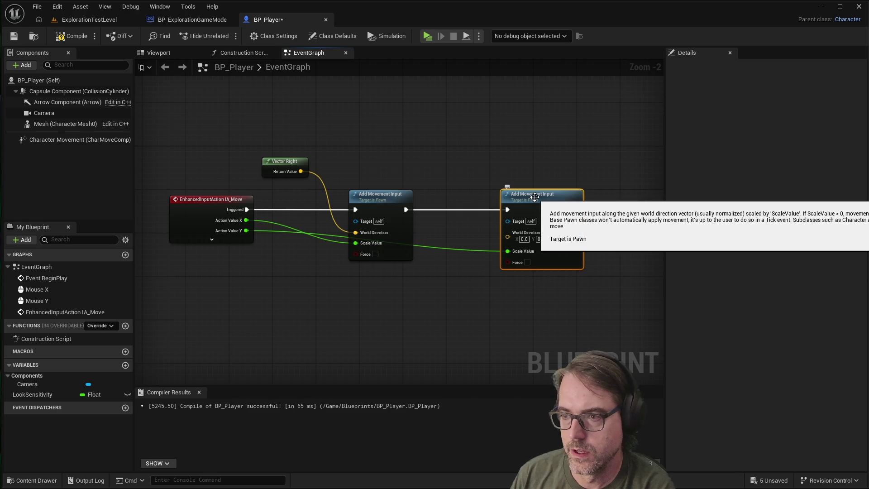
pyautogui.moveTo(535, 197); pyautogui.dragTo(543, 198)
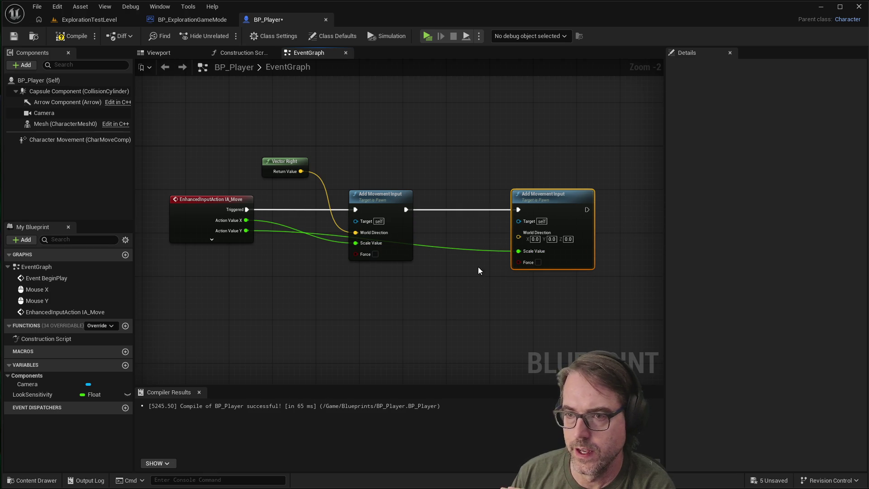
pyautogui.click(443, 304)
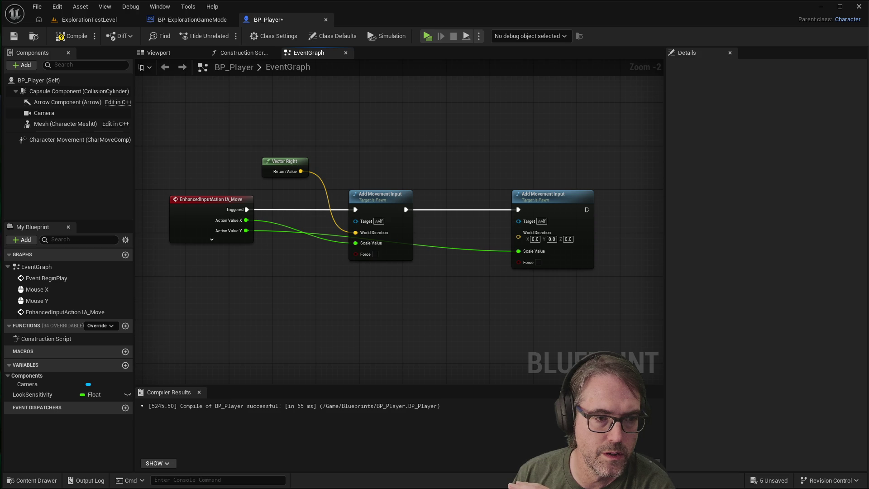
# Add Vector Forward as the second node's World Direction, then compile and start Play.
pyautogui.rightClick(441, 292)
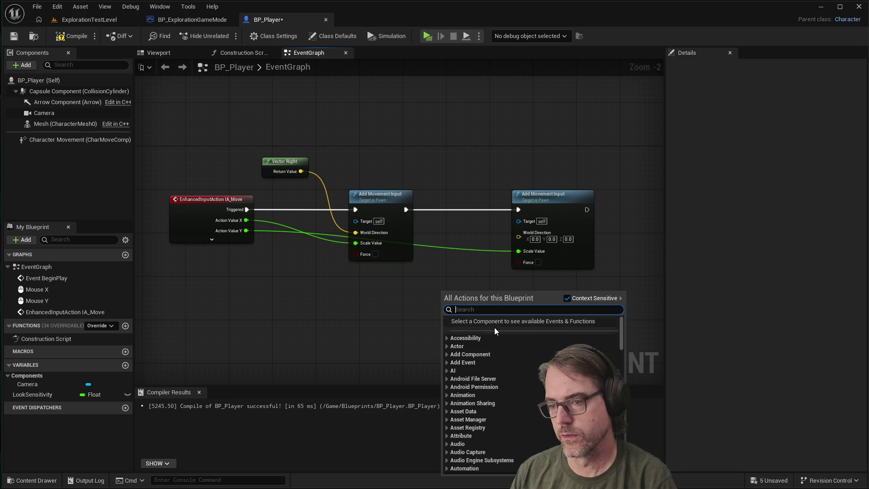
pyautogui.write('vec')
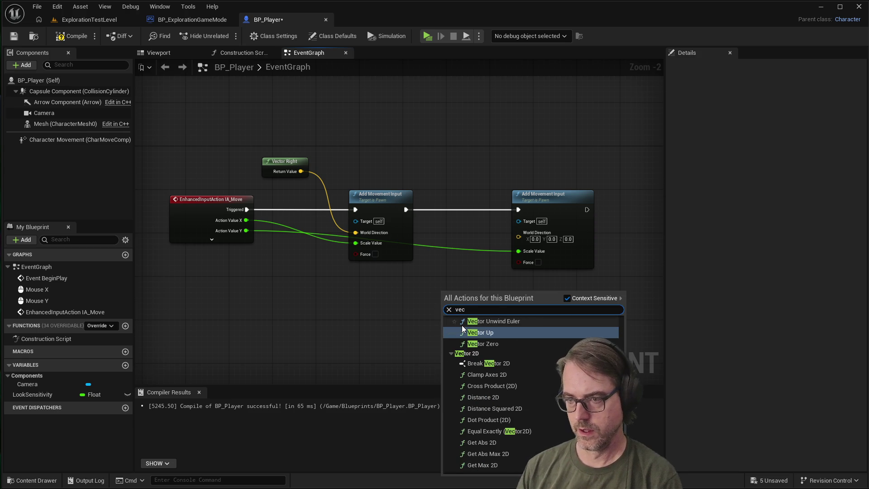
pyautogui.write('torfo')
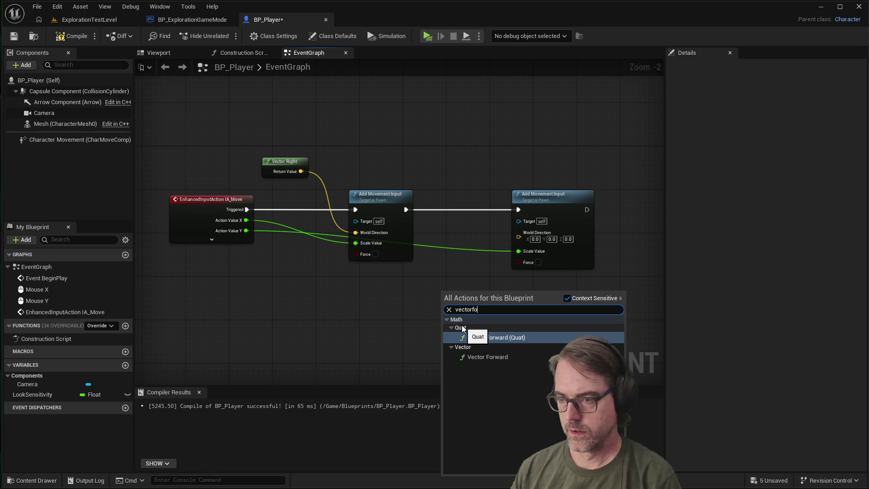
pyautogui.click(476, 357)
pyautogui.moveTo(473, 285)
pyautogui.mouseDown()
pyautogui.moveTo(466, 153)
pyautogui.moveTo(500, 228)
pyautogui.moveTo(518, 235)
pyautogui.mouseUp()
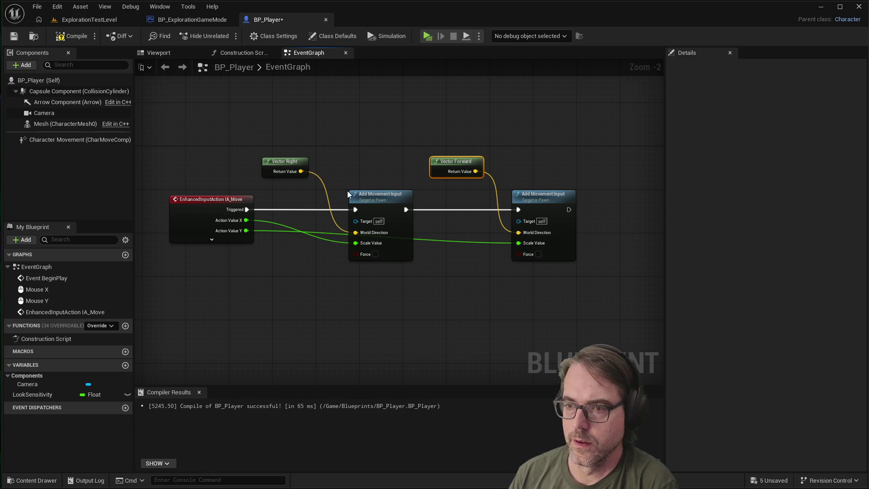
pyautogui.click(419, 290)
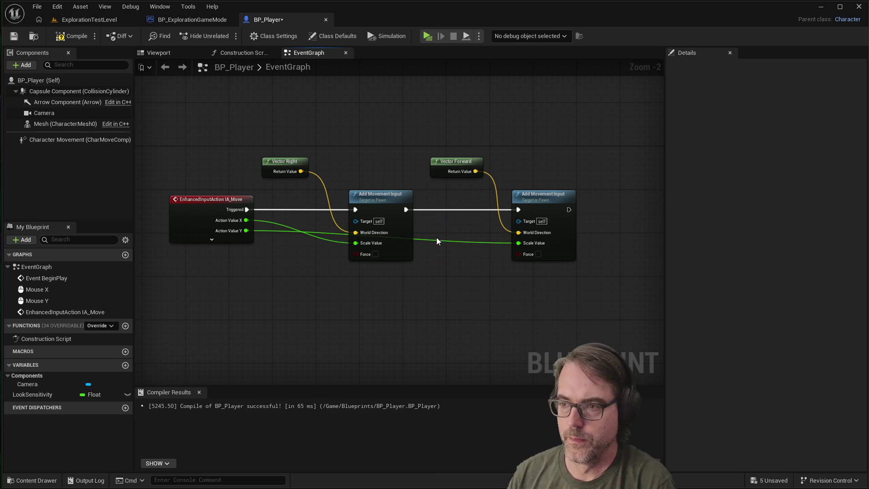
pyautogui.click(84, 39)
pyautogui.click(428, 36)
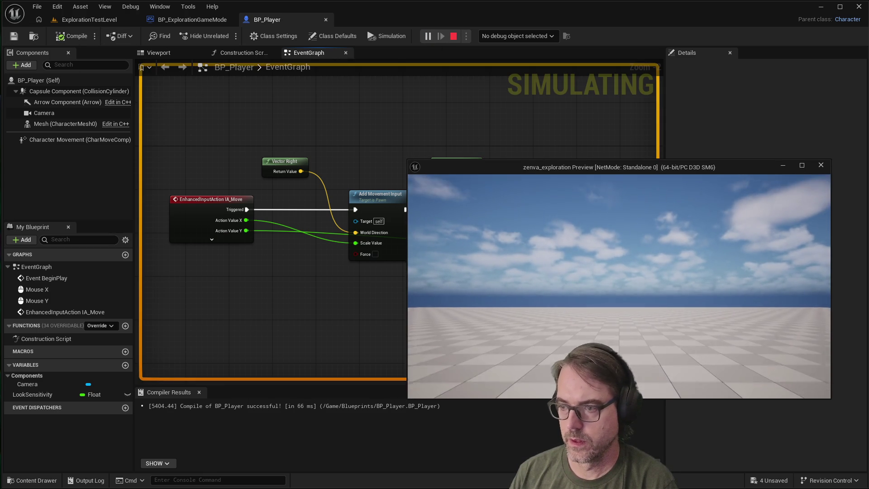
# Move the character with D in the preview, then end the play session with Escape.
pyautogui.press('d')
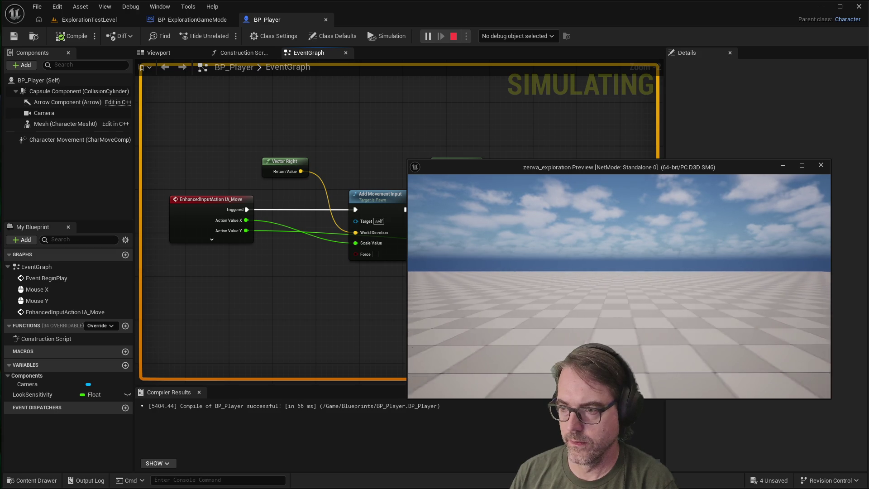
pyautogui.press('Escape')
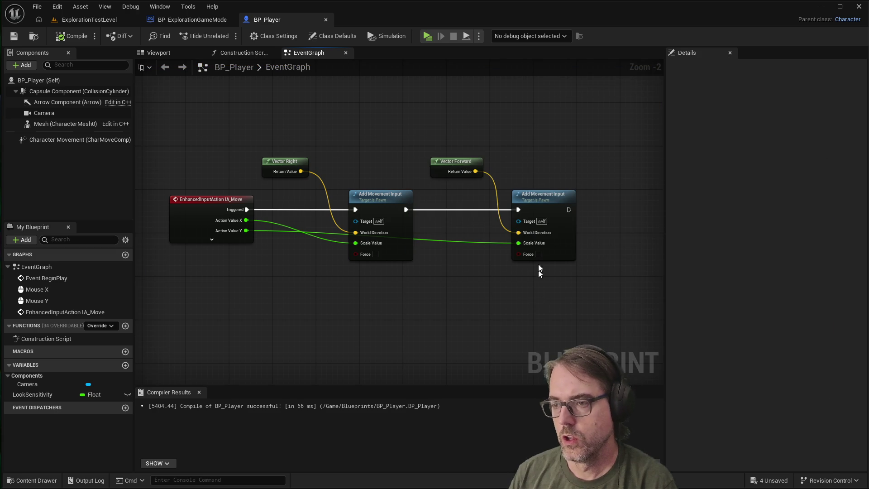
pyautogui.moveTo(353, 197)
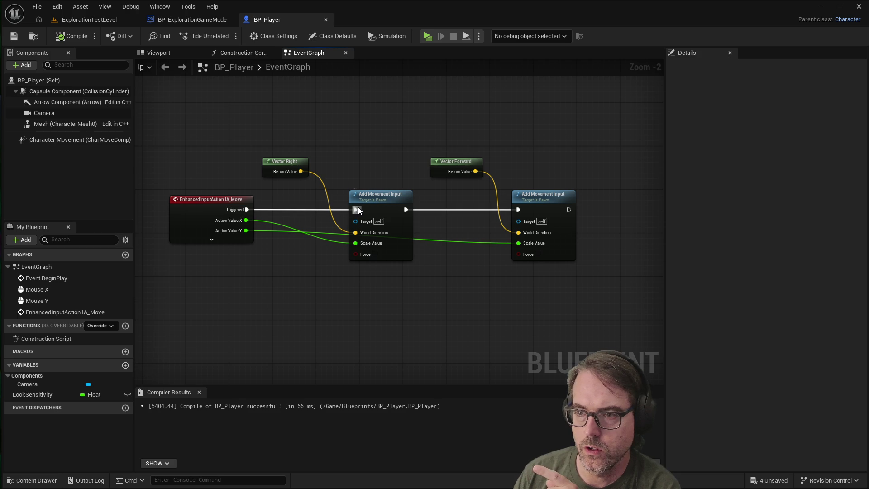
pyautogui.moveTo(375, 193); pyautogui.dragTo(376, 197)
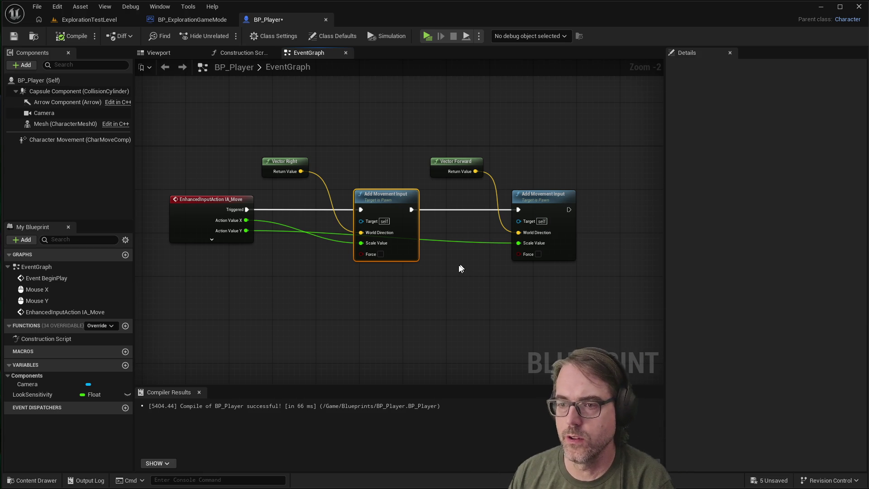
pyautogui.click(407, 292)
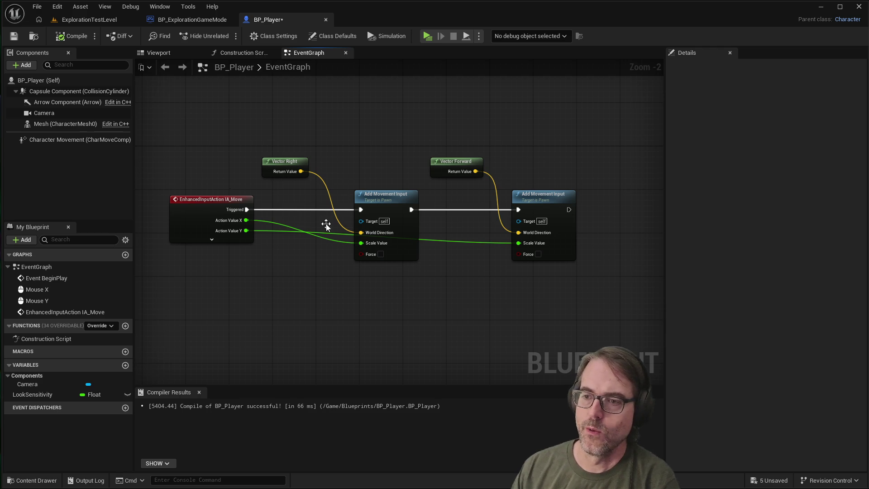
pyautogui.moveTo(477, 208); pyautogui.dragTo(469, 210)
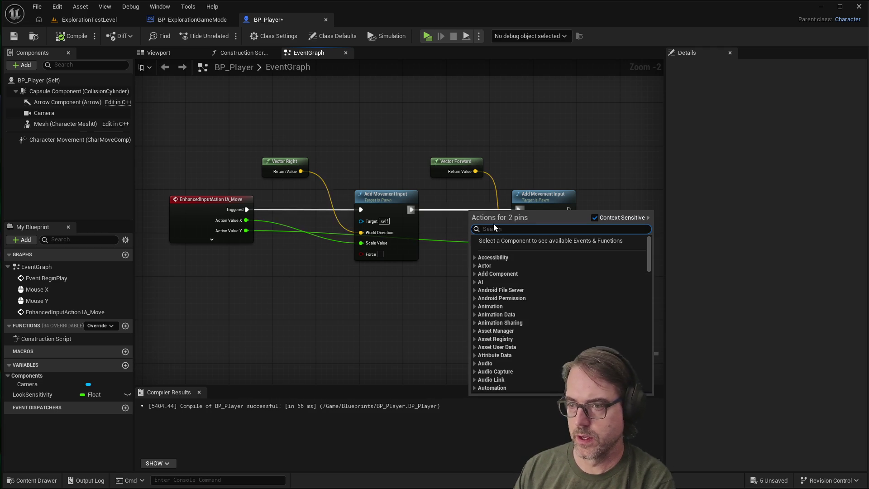
pyautogui.click(452, 210)
pyautogui.click(458, 208)
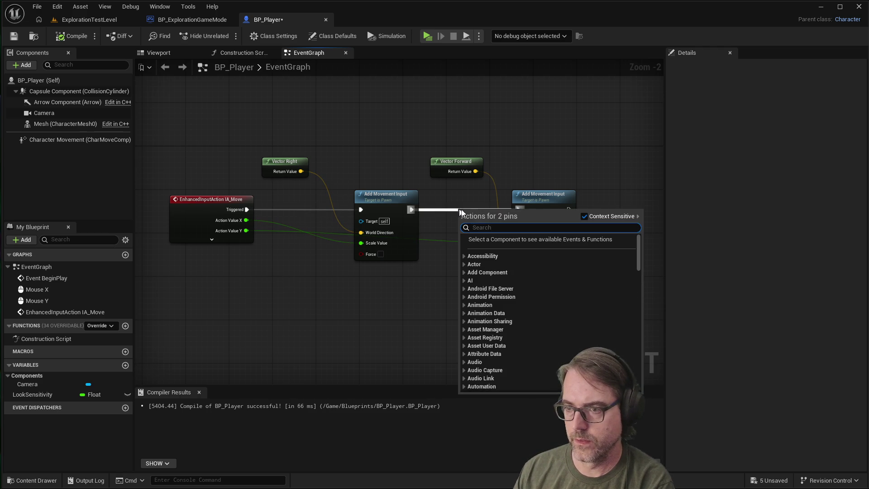
pyautogui.press('Escape')
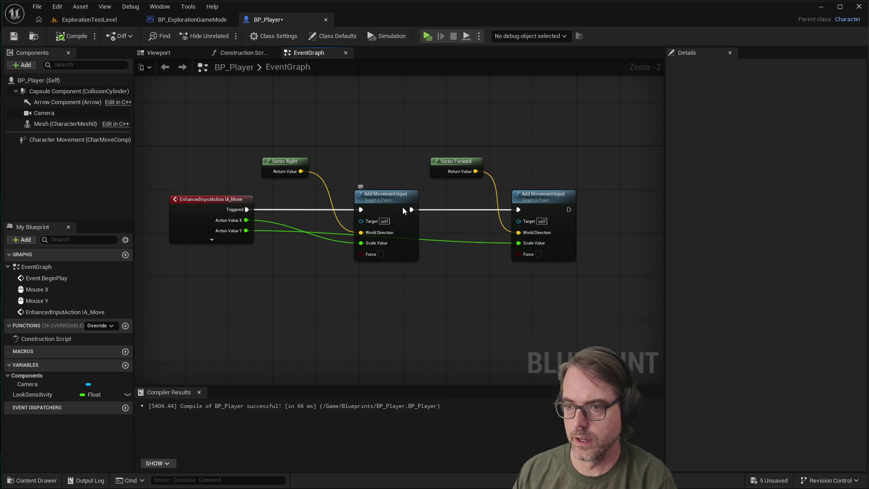
pyautogui.rightClick(402, 207)
pyautogui.click(448, 190)
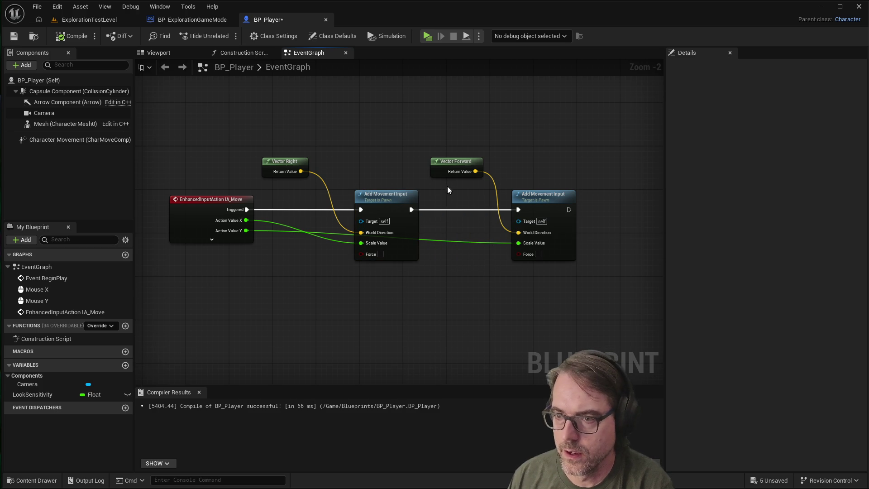
pyautogui.rightClick(413, 208)
pyautogui.click(439, 226)
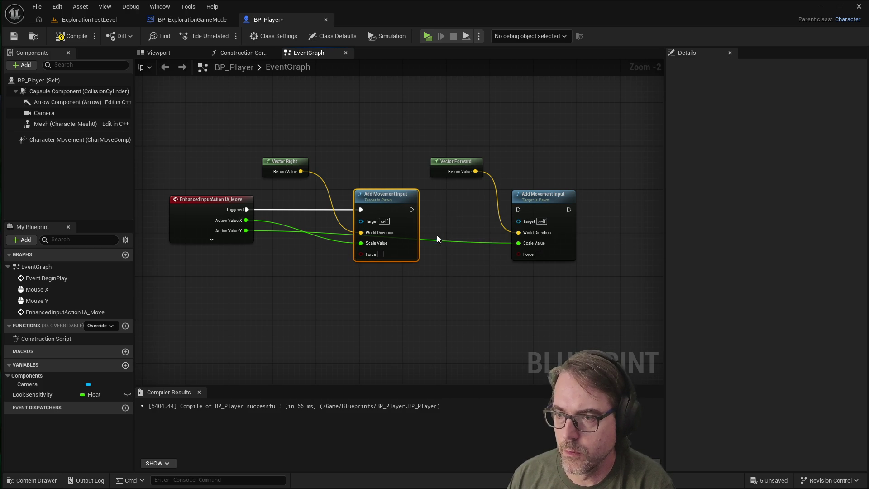
pyautogui.click(437, 243)
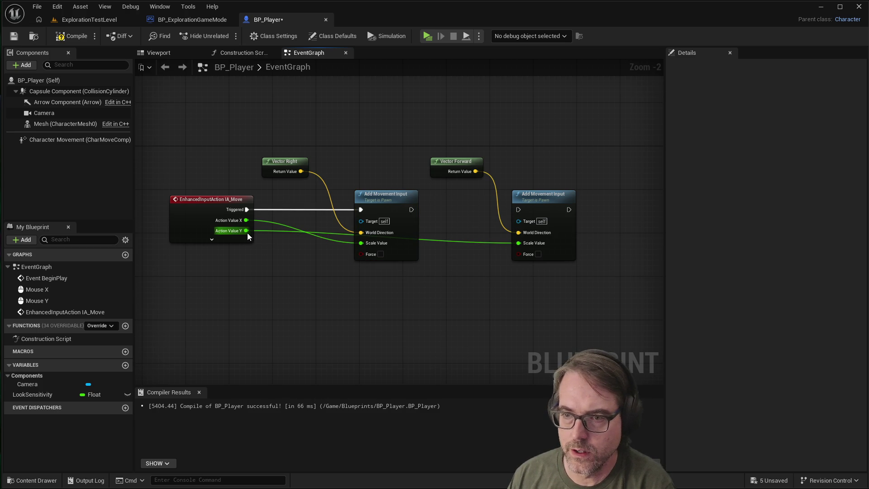
pyautogui.moveTo(535, 198)
pyautogui.mouseDown()
pyautogui.moveTo(402, 324)
pyautogui.moveTo(407, 318)
pyautogui.mouseUp()
pyautogui.moveTo(244, 209)
pyautogui.mouseDown()
pyautogui.moveTo(379, 305)
pyautogui.moveTo(389, 329)
pyautogui.mouseUp()
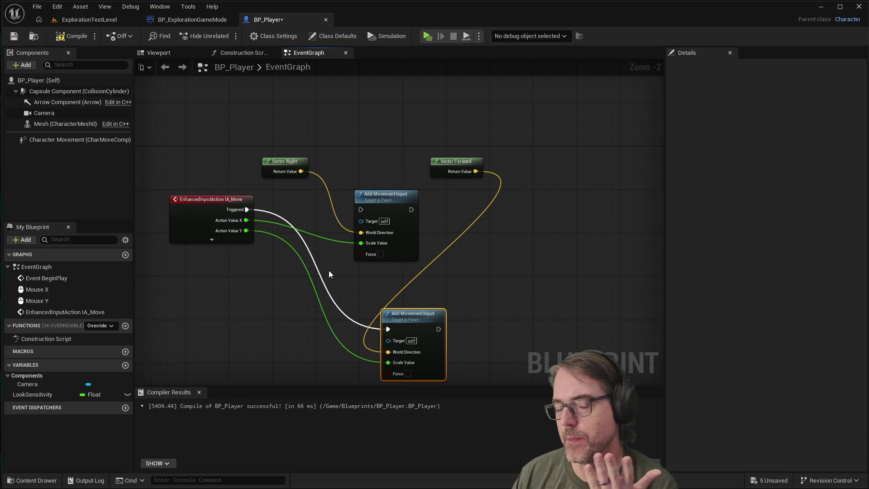
pyautogui.click(315, 265)
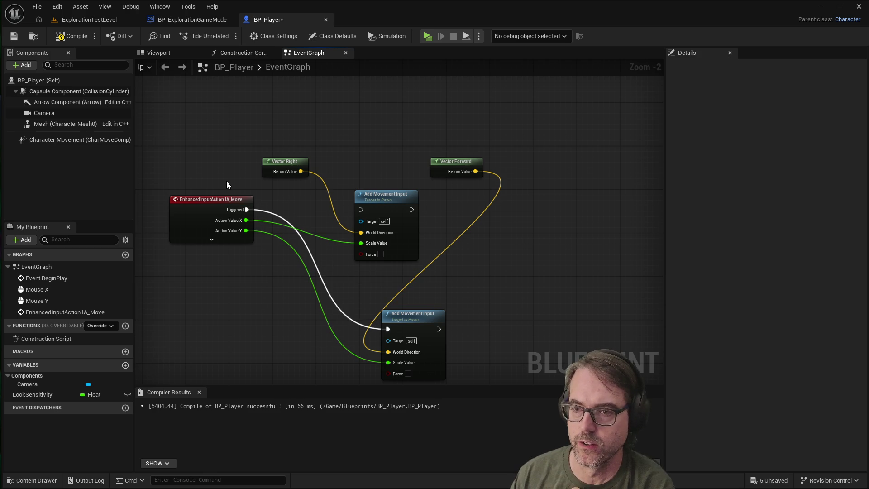
pyautogui.moveTo(246, 209); pyautogui.dragTo(361, 209)
pyautogui.moveTo(406, 312)
pyautogui.mouseDown()
pyautogui.moveTo(536, 278)
pyautogui.moveTo(551, 254)
pyautogui.moveTo(534, 258)
pyautogui.mouseUp()
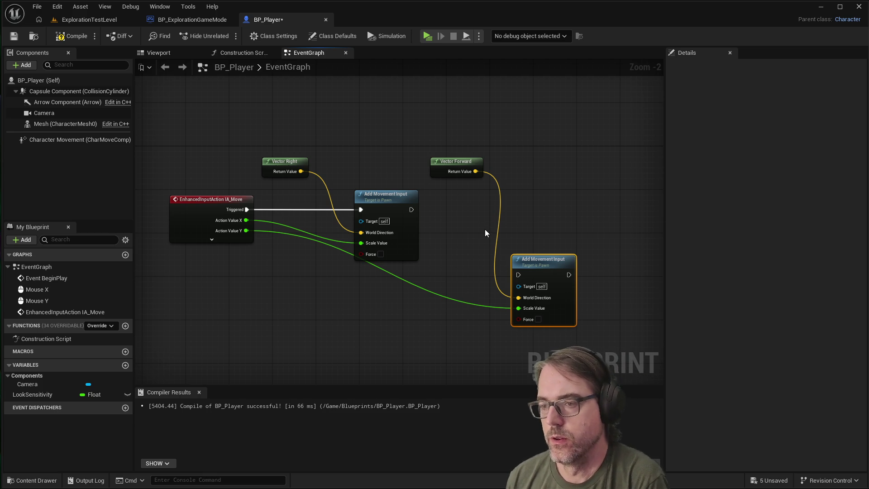
pyautogui.moveTo(411, 210)
pyautogui.mouseDown()
pyautogui.moveTo(525, 271)
pyautogui.moveTo(520, 276)
pyautogui.moveTo(532, 200)
pyautogui.mouseUp()
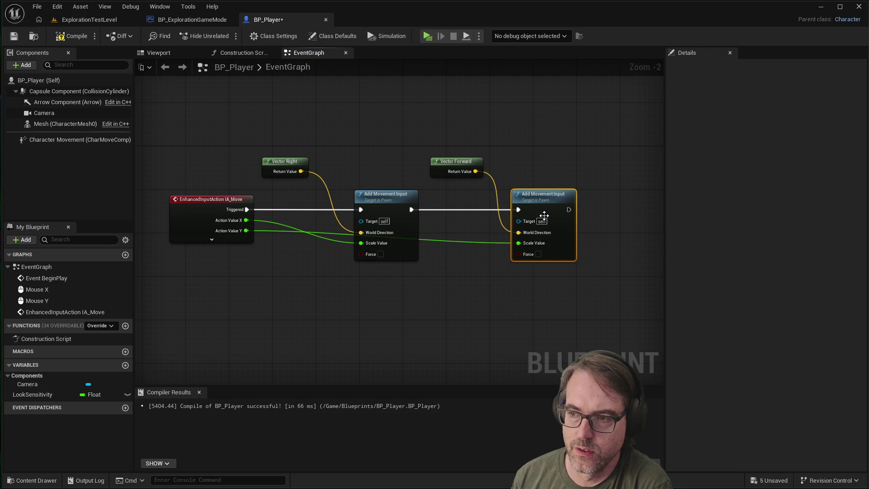
pyautogui.click(298, 295)
pyautogui.moveTo(297, 295)
pyautogui.mouseDown()
pyautogui.moveTo(317, 294)
pyautogui.moveTo(354, 267)
pyautogui.moveTo(339, 234)
pyautogui.mouseUp()
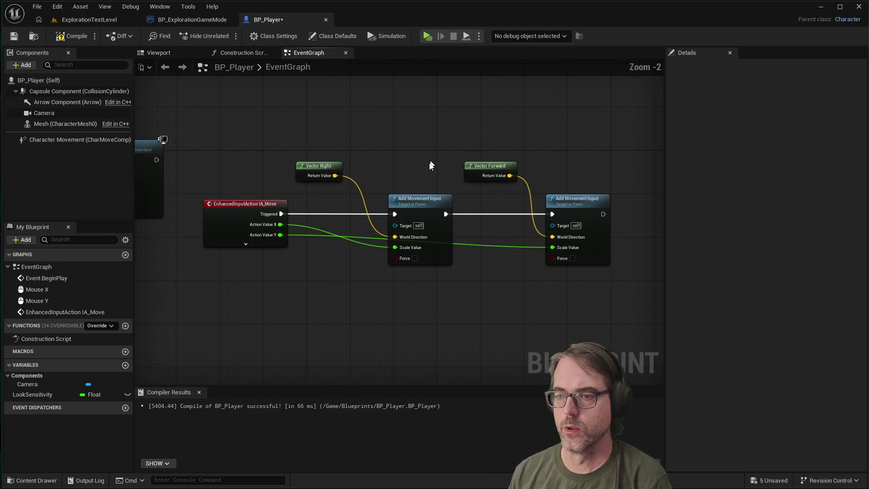
pyautogui.moveTo(195, 136)
pyautogui.mouseDown()
pyautogui.moveTo(607, 272)
pyautogui.moveTo(632, 272)
pyautogui.mouseUp()
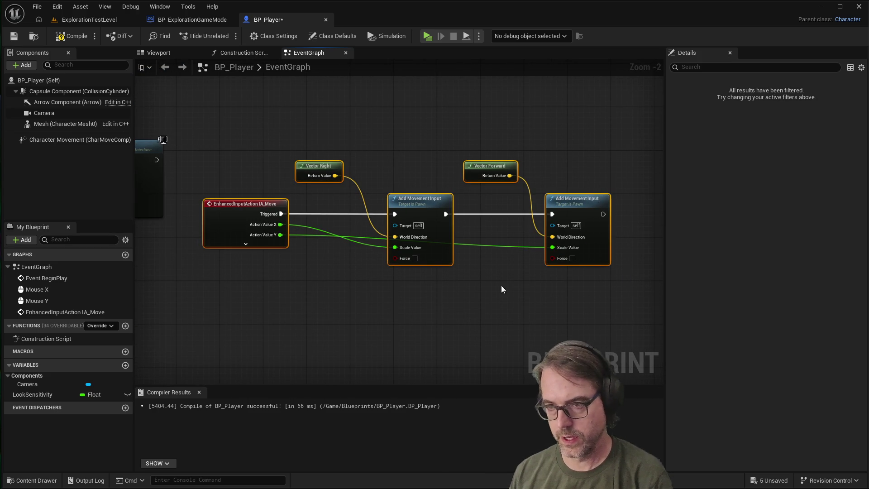
pyautogui.hotkey('ctrl', 'c')
pyautogui.hotkey('ctrl', 'v')
pyautogui.hotkey('ctrl', 'v')
pyautogui.moveTo(300, 299); pyautogui.dragTo(250, 332)
pyautogui.press('Delete')
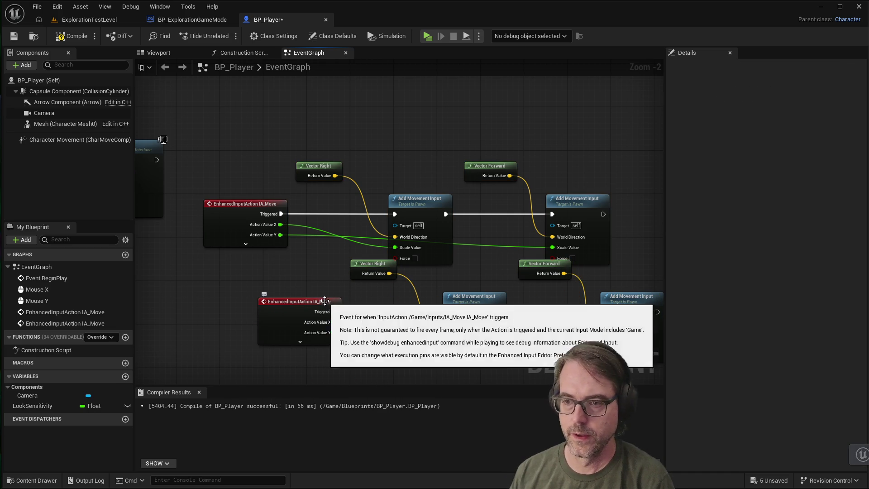
pyautogui.click(295, 312)
pyautogui.scroll(-3, 184, 215)
pyautogui.scroll(1, 279, 243)
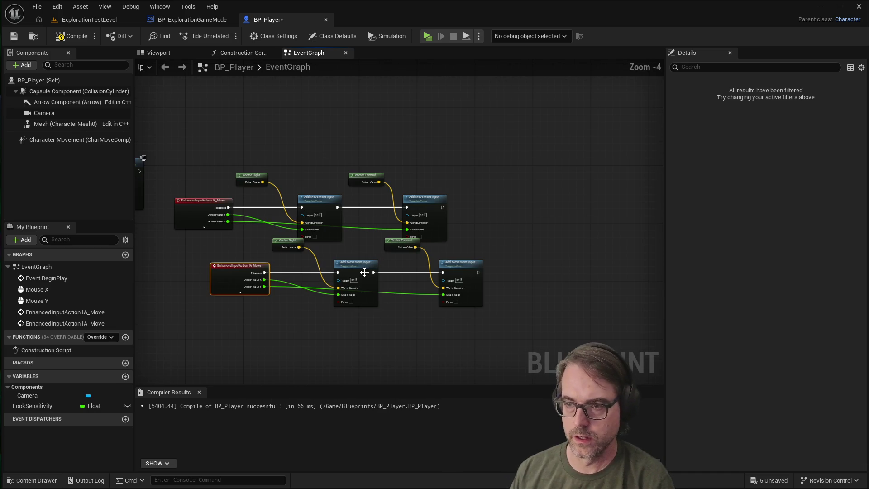
pyautogui.moveTo(536, 246)
pyautogui.mouseDown()
pyautogui.moveTo(352, 305)
pyautogui.moveTo(218, 324)
pyautogui.mouseUp()
pyautogui.moveTo(247, 282)
pyautogui.mouseDown()
pyautogui.moveTo(199, 306)
pyautogui.moveTo(213, 304)
pyautogui.mouseUp()
pyautogui.click(220, 267)
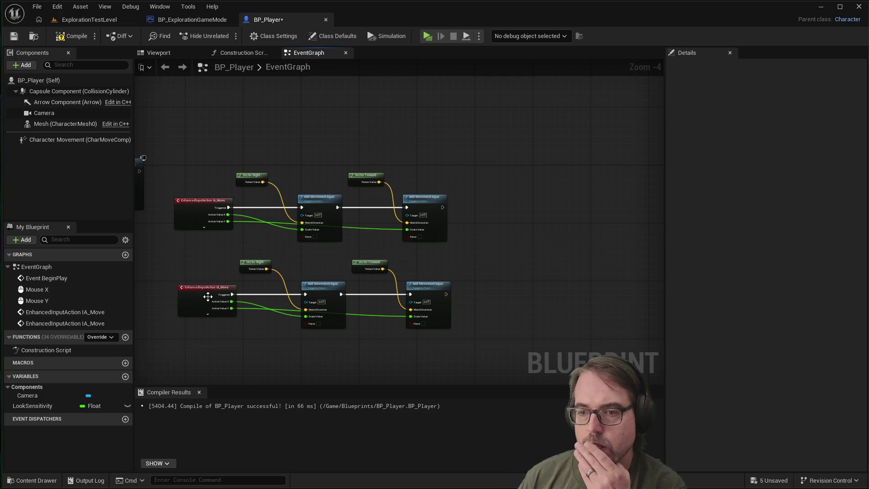
pyautogui.scroll(5, 208, 296)
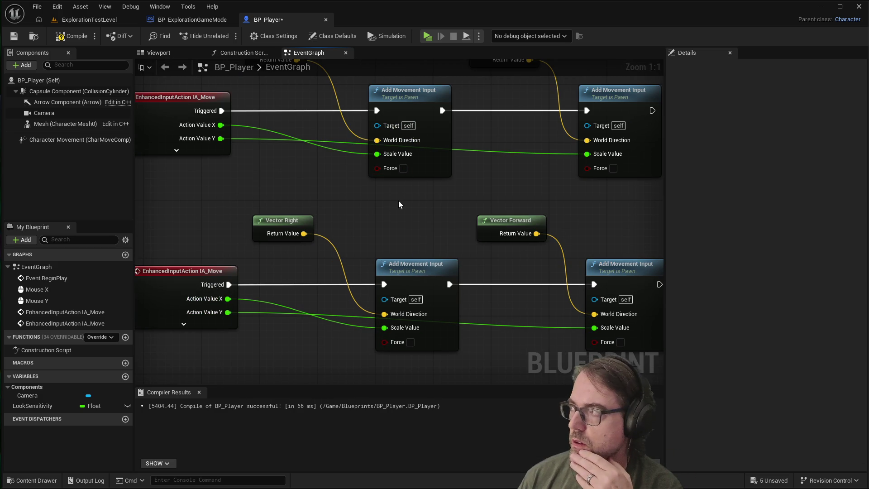
pyautogui.scroll(-2, 335, 199)
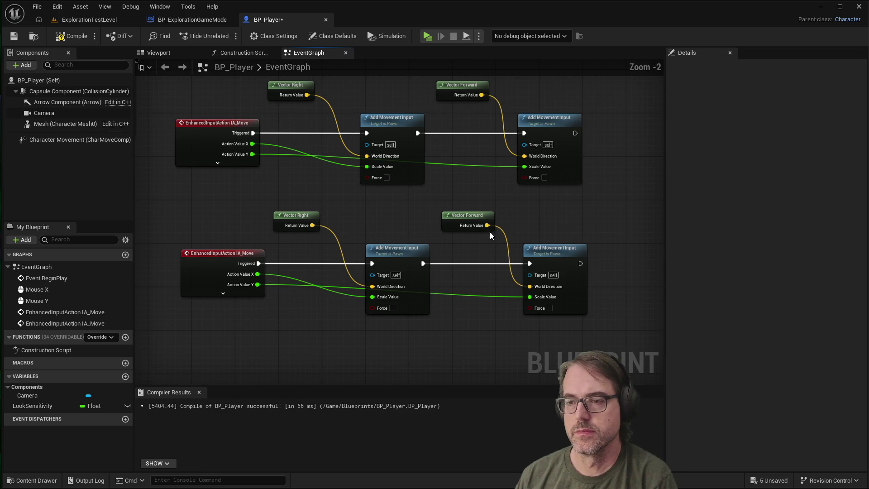
pyautogui.moveTo(579, 211); pyautogui.dragTo(169, 325)
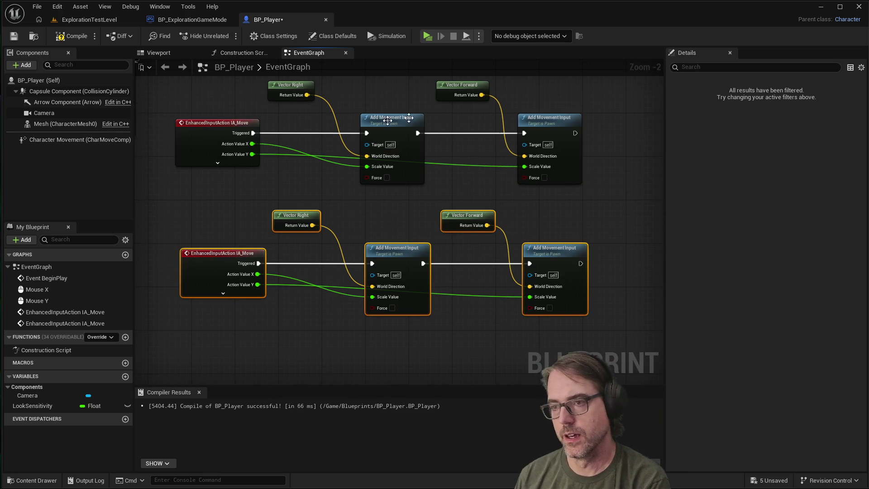
pyautogui.press('Delete')
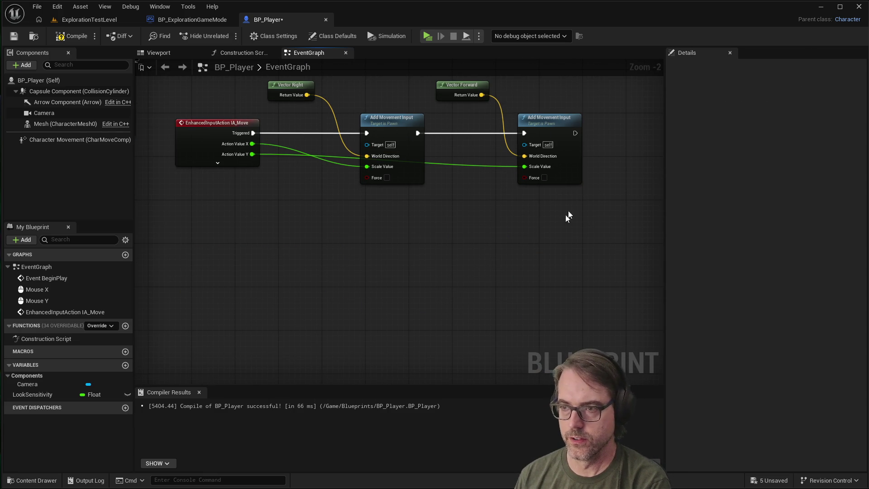